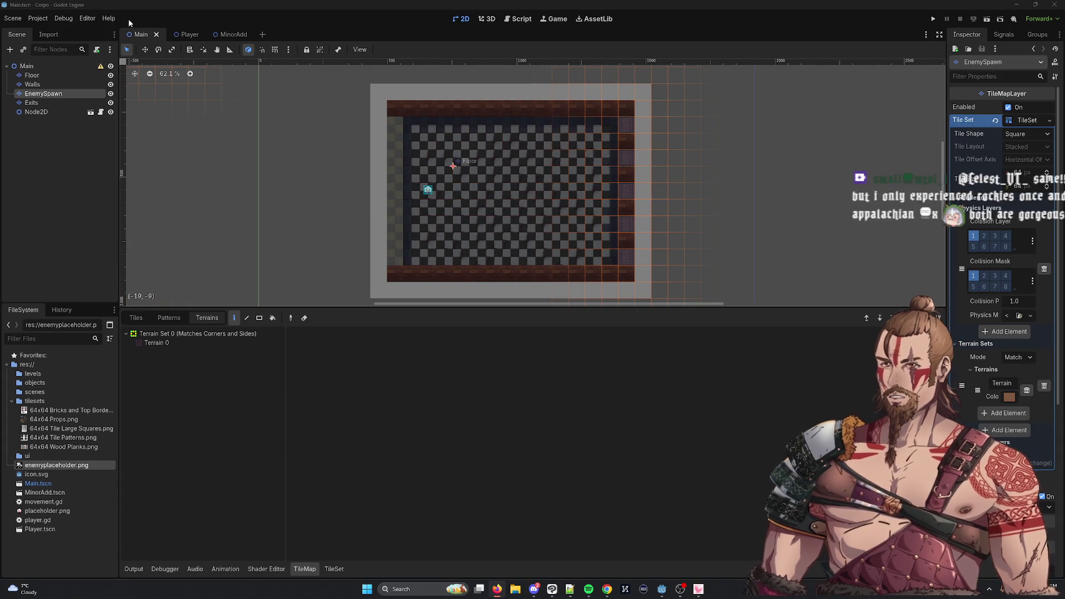
Open Attach Script from the Main node's context menu in the Scene dock
right_click(40, 67)
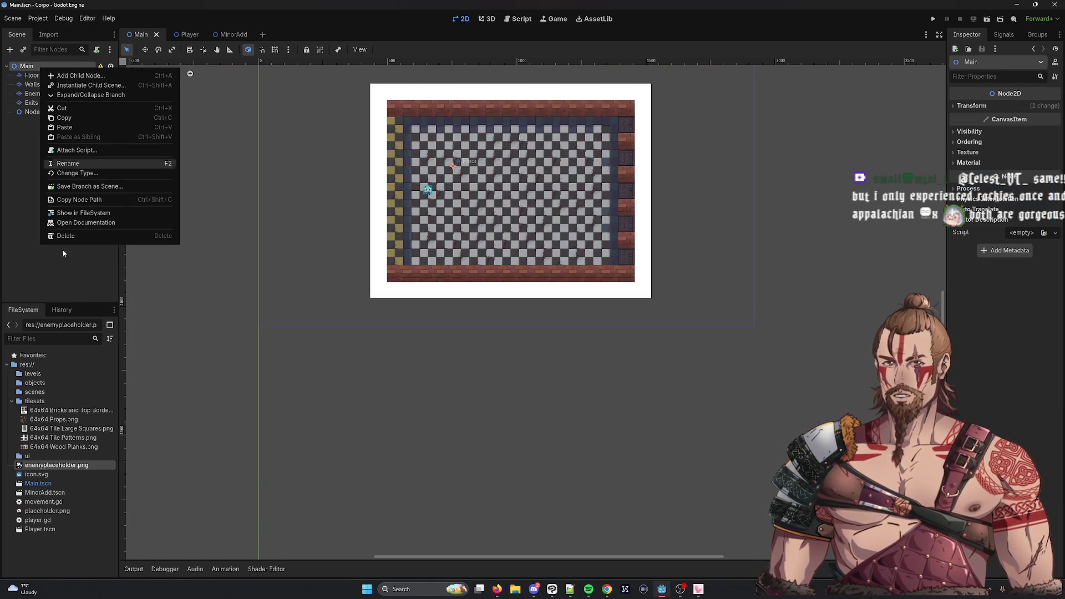
click(62, 249)
right_click(43, 68)
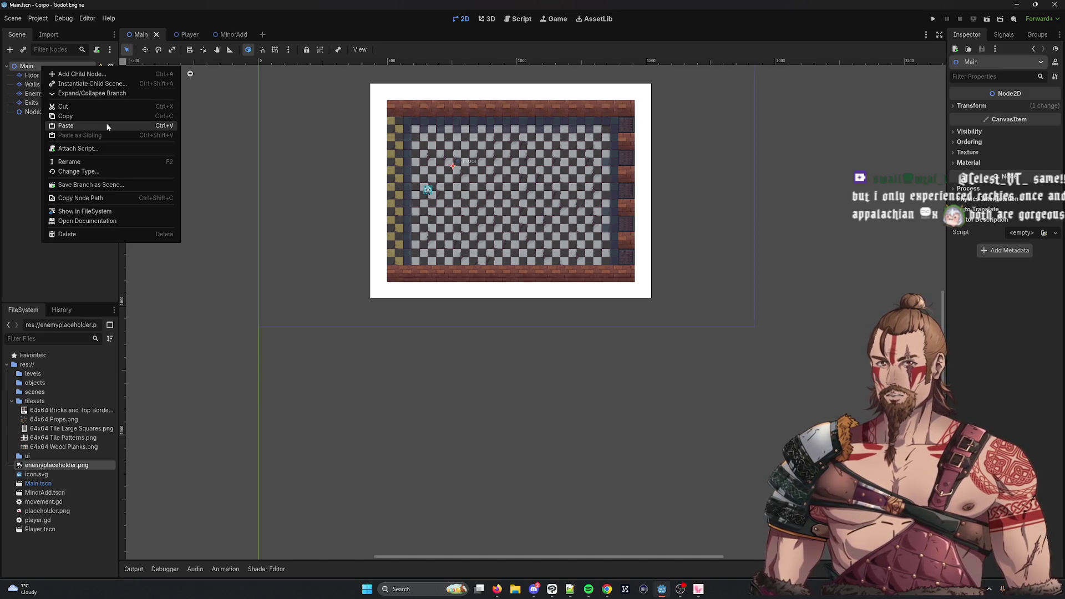
click(106, 148)
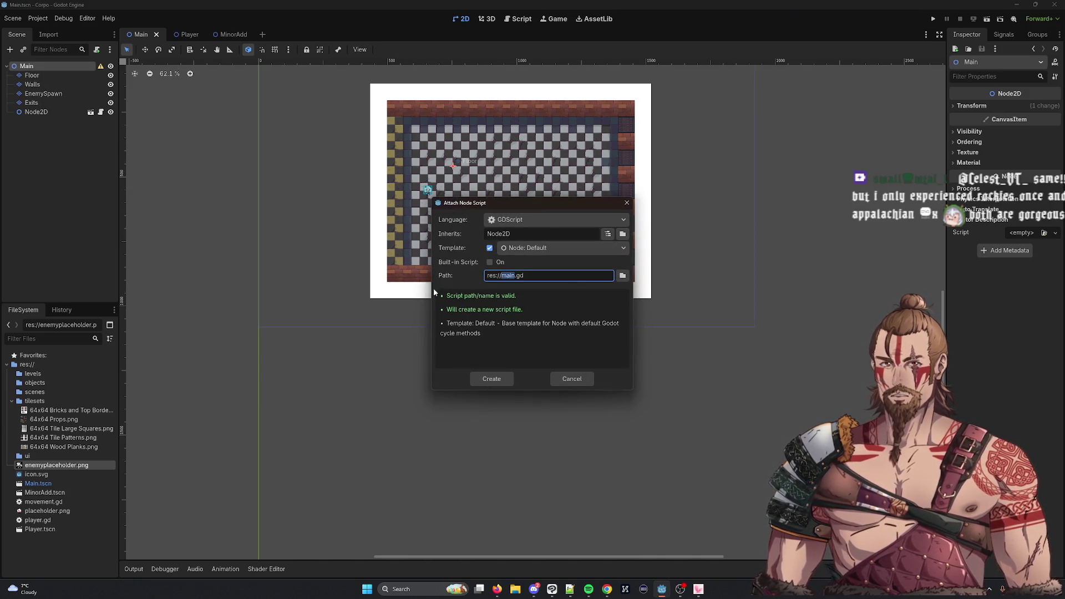
Name the new script res://levelControl.gd and create it
text(EnempySp)
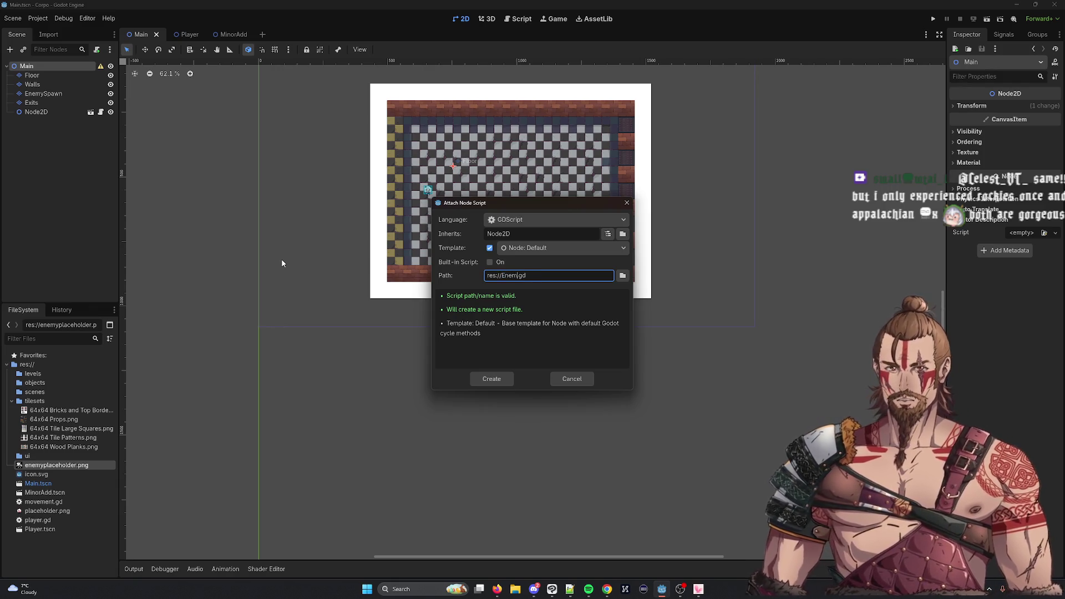
key(BackSpace)
key(BackSpace)
key(BackSpace)
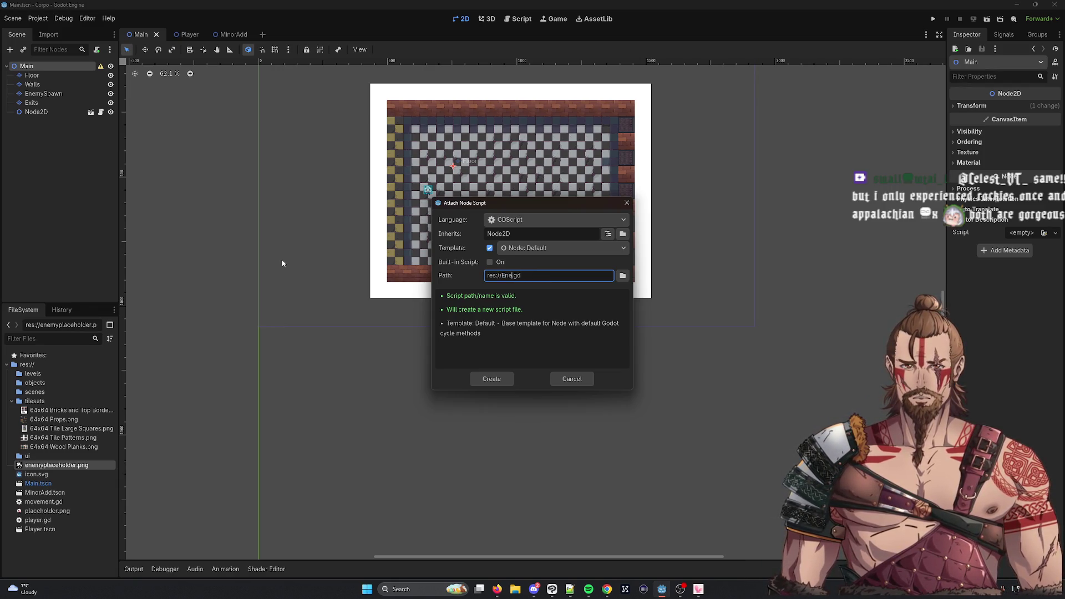
key(BackSpace)
key(BackSpace)
key(BackSpace)
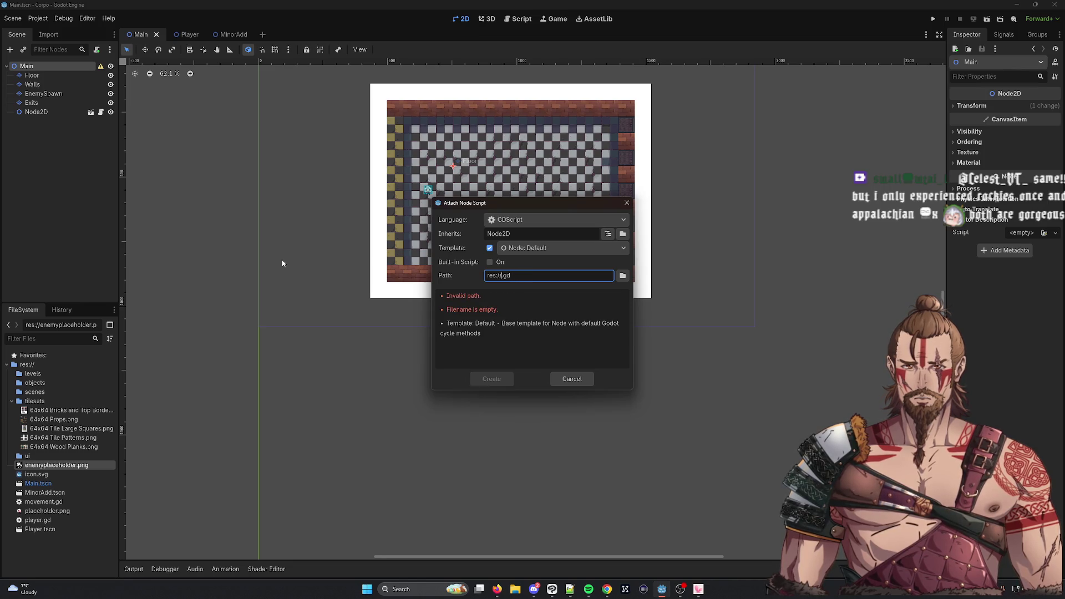
text(Enemy)
key(BackSpace)
key(BackSpace)
key(BackSpace)
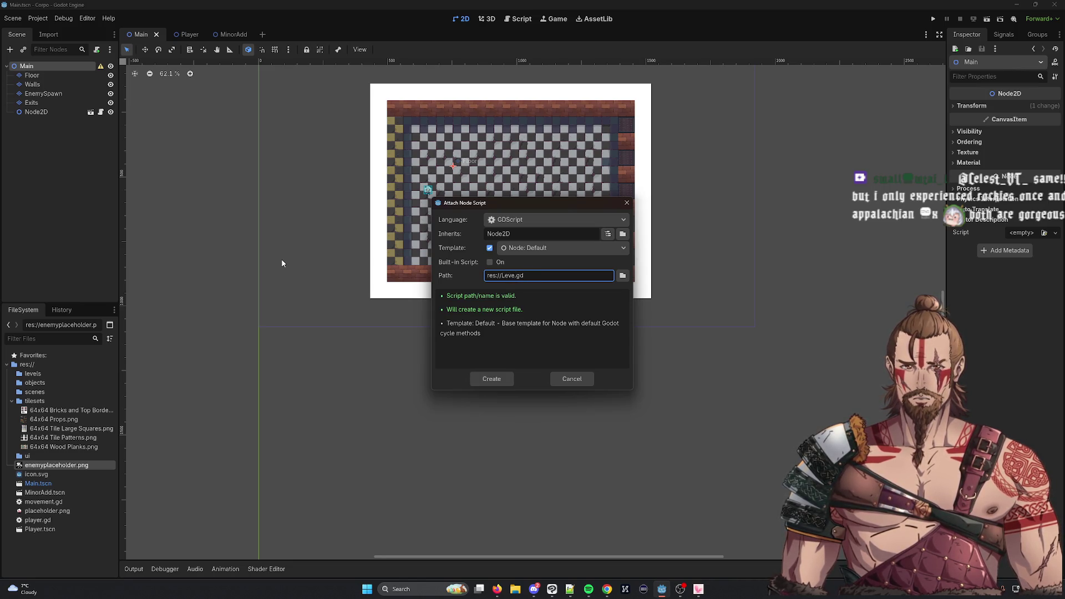
text(levelControl)
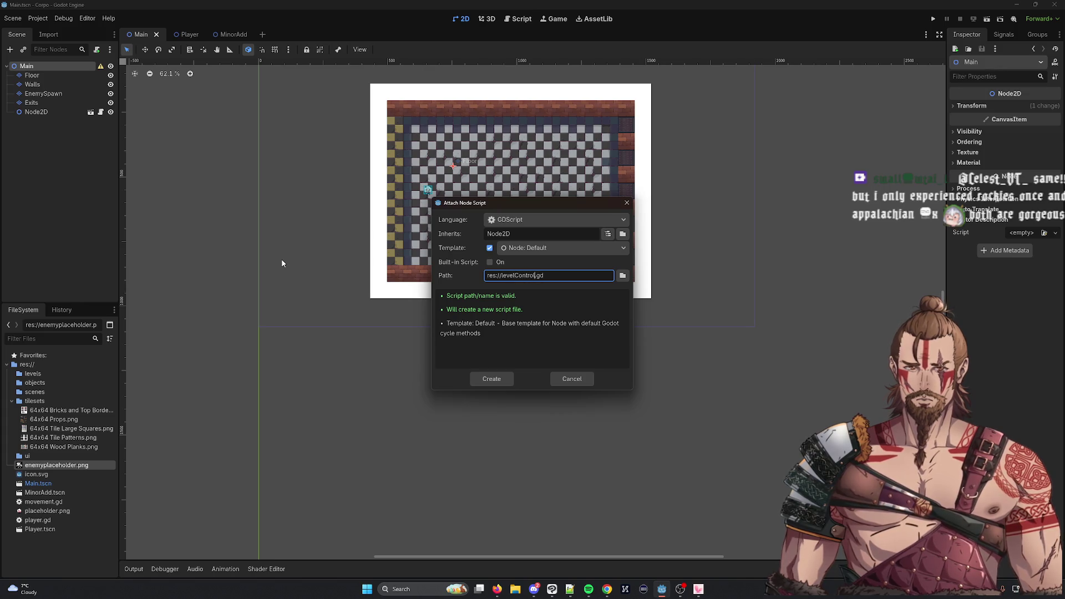
click(504, 382)
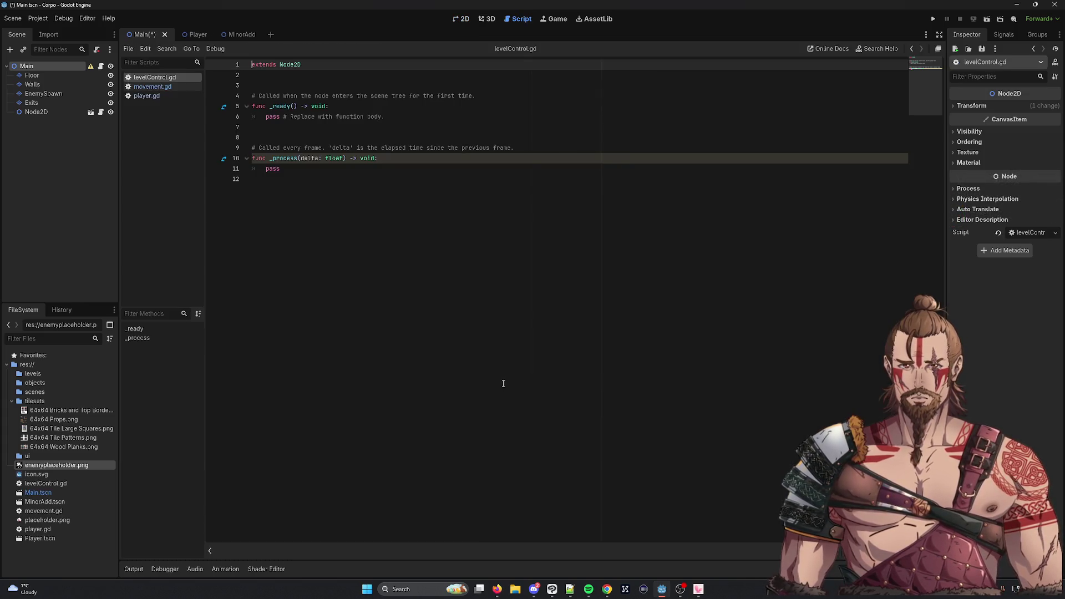
Review movement.gd and player.gd to find the floor setup
click(152, 86)
click(157, 96)
click(156, 87)
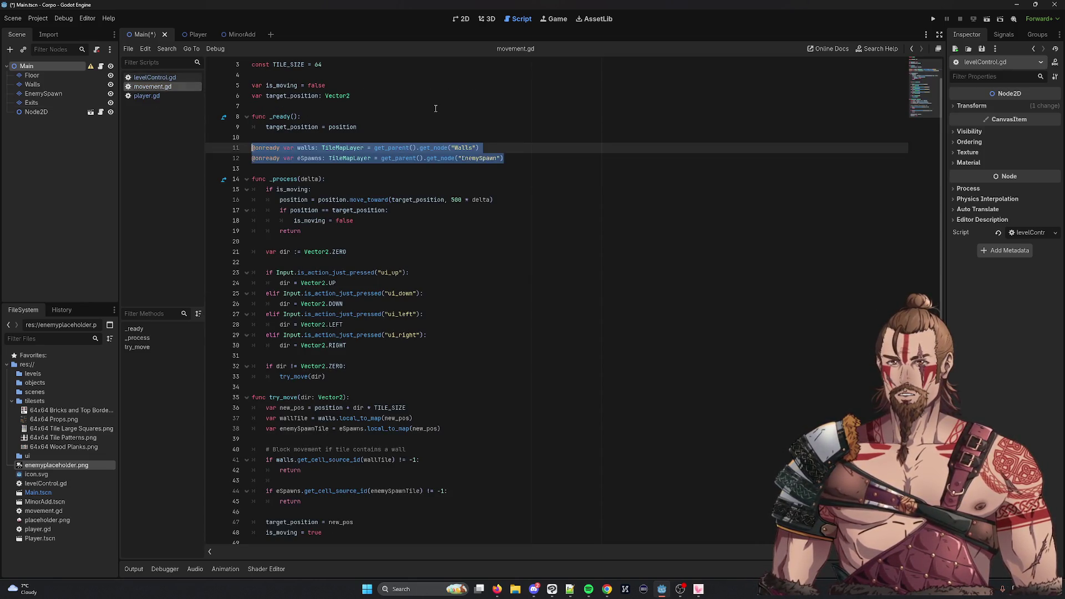
click(435, 108)
click(159, 97)
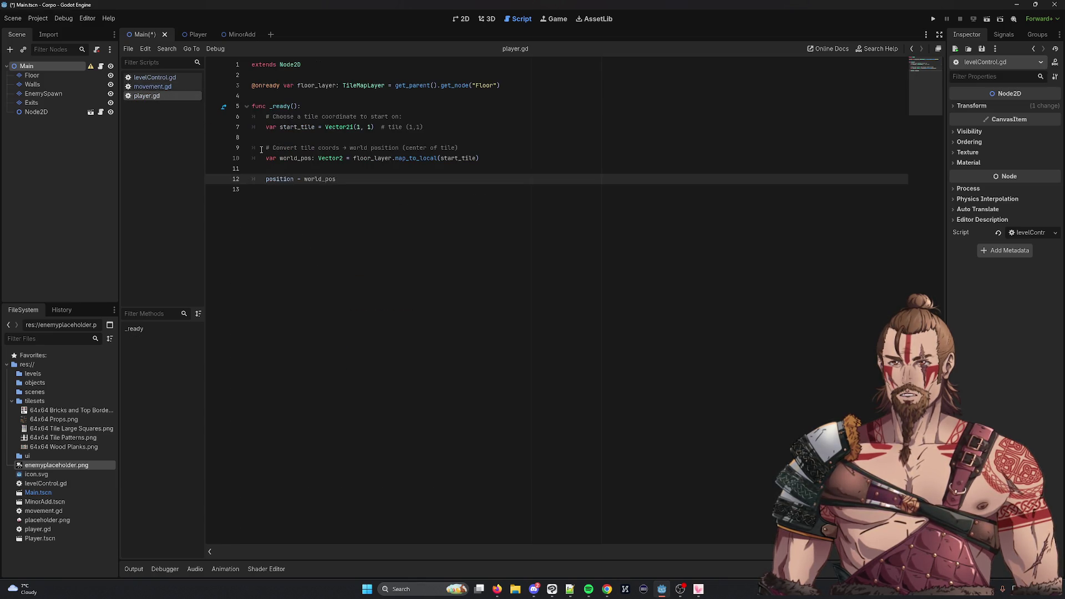
click(152, 87)
click(154, 78)
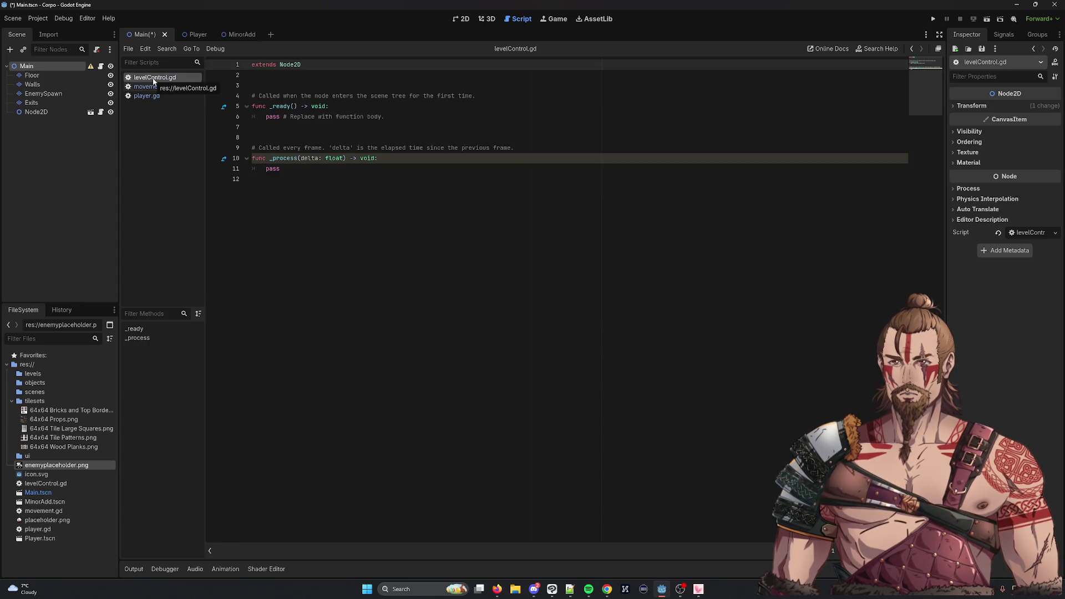
click(149, 97)
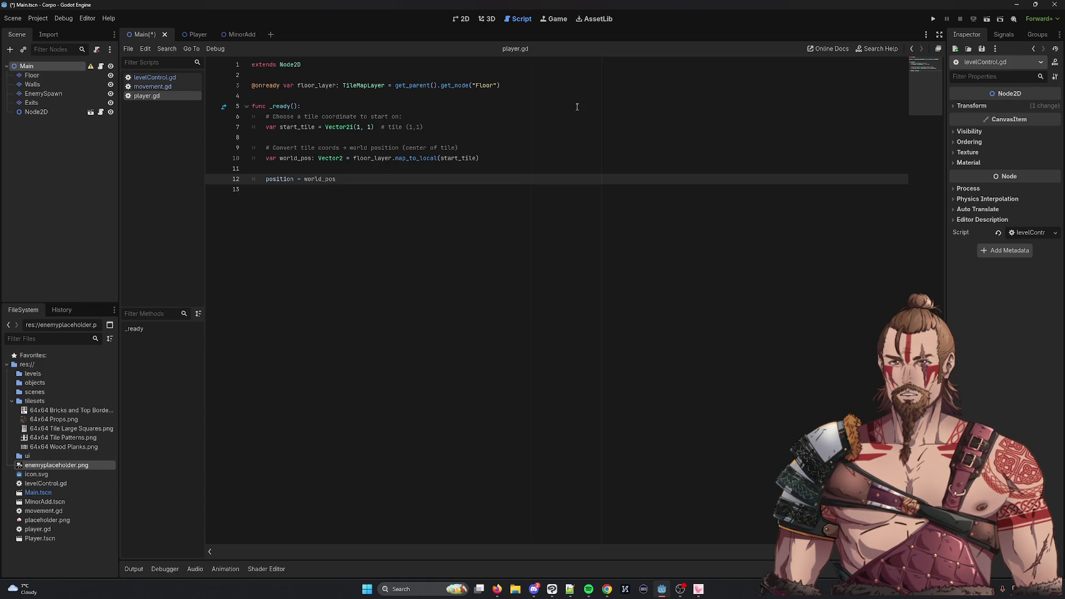
Copy player.gd's floor_layer line and place the caret under extends Node2D in levelControl.gd
key(ctrl+z)
click(143, 81)
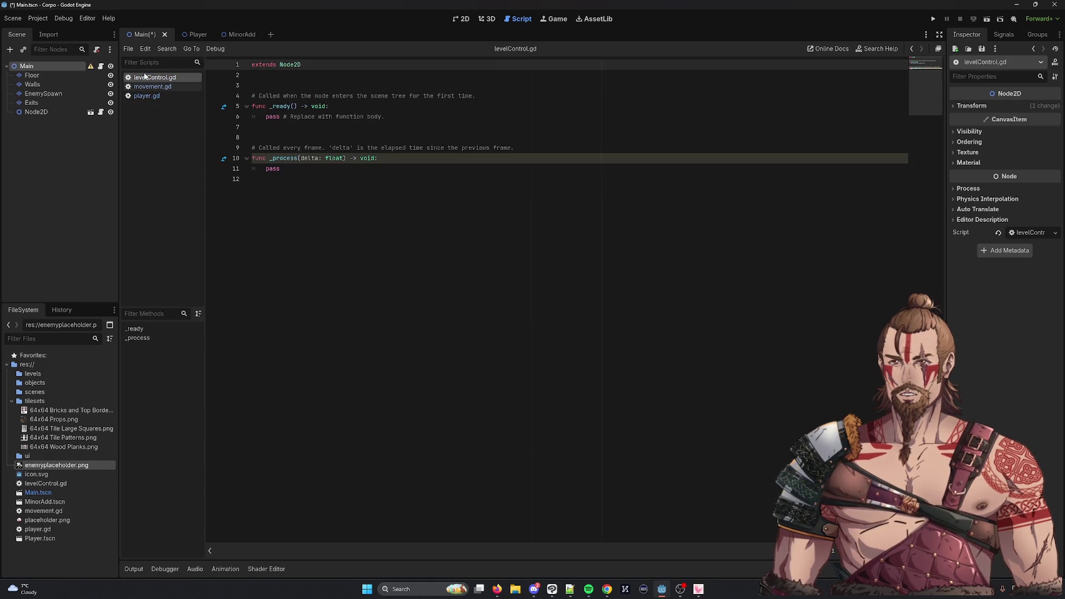
click(392, 136)
click(297, 85)
text(@onready var floor_layer: TileMapLayer = get_parent().get_node("Floor"))
key(Return)
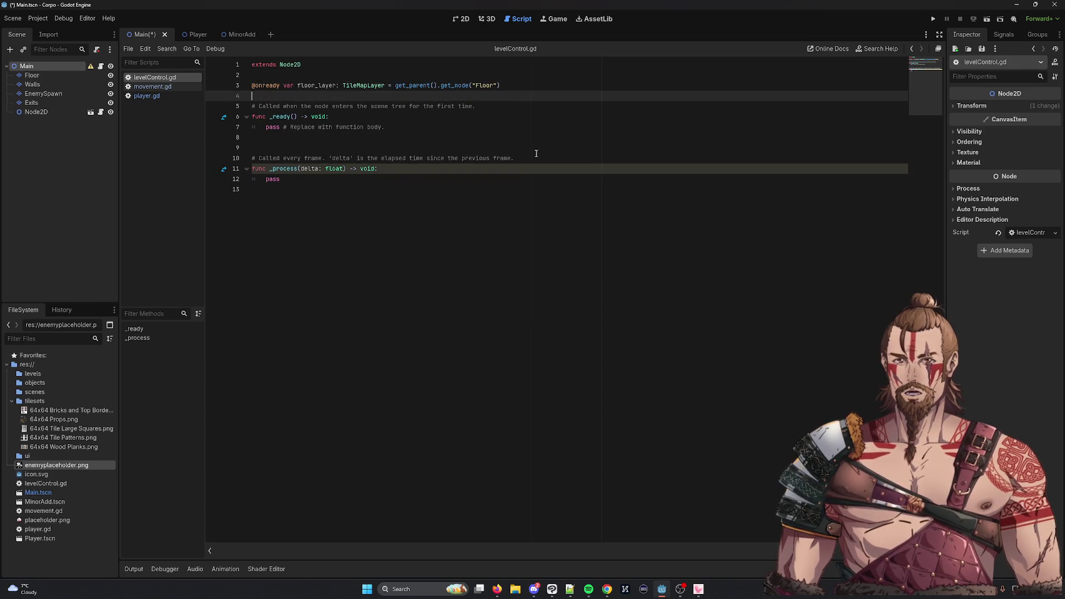
click(333, 88)
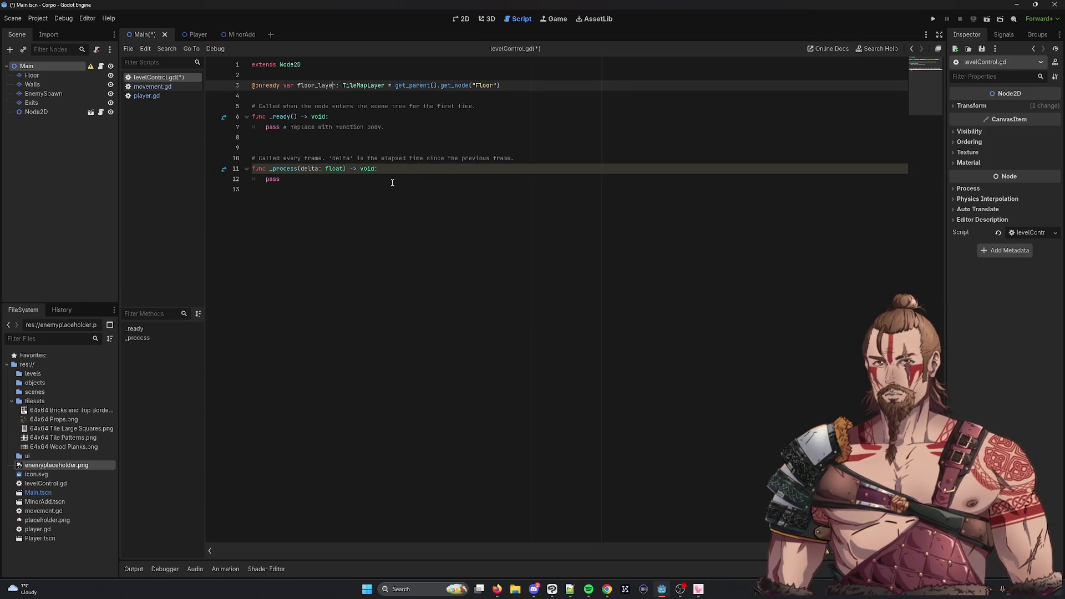
double_click(414, 87)
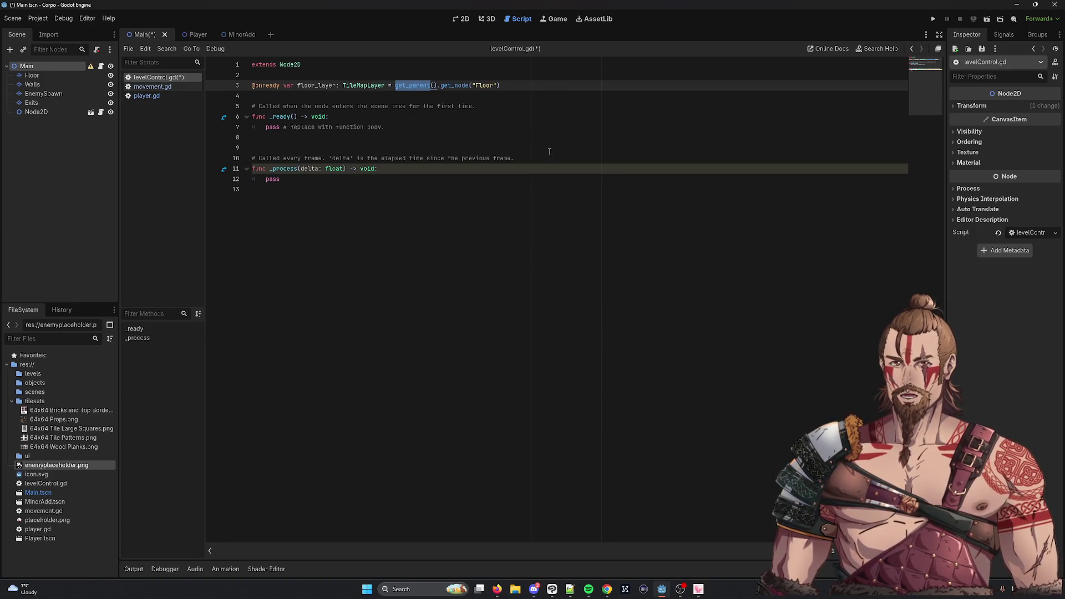
mouse_move(408, 88)
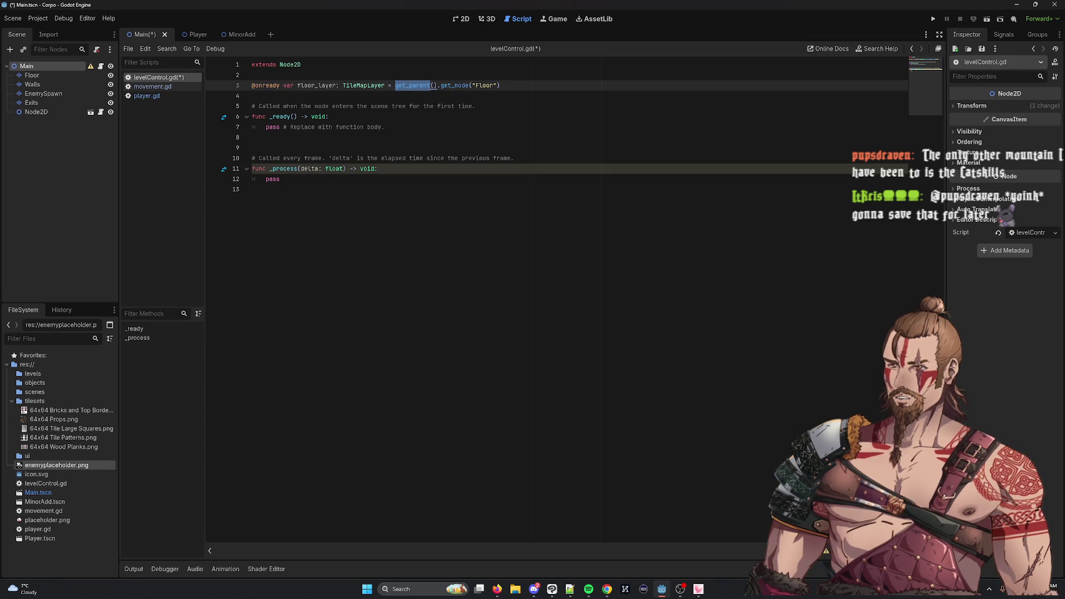
key(alt+Tab)
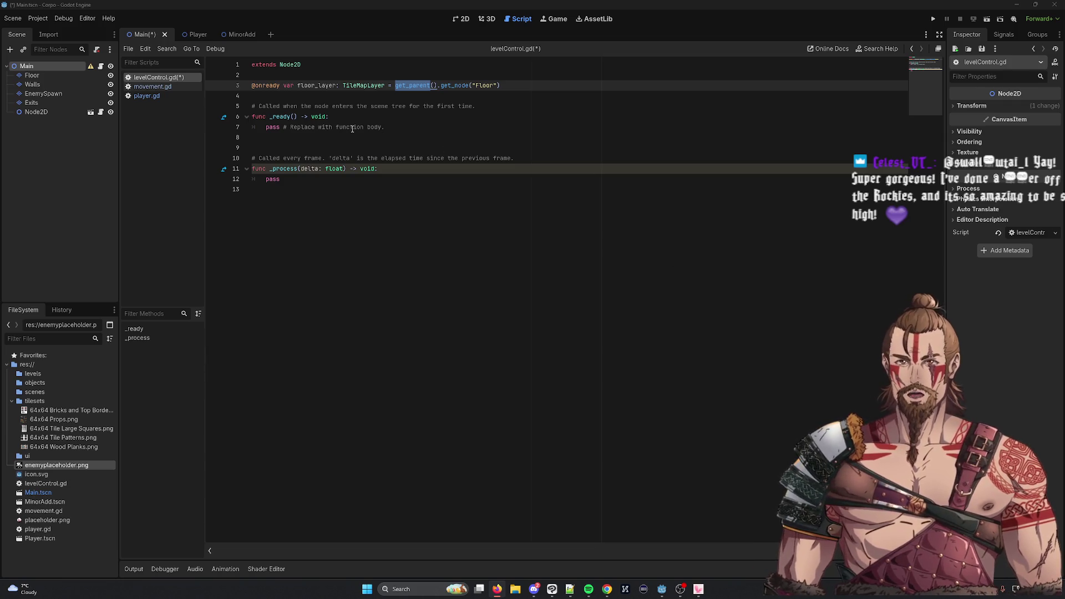
mouse_move(266, 127)
mouse_down()
mouse_move(451, 143)
mouse_move(439, 124)
mouse_up()
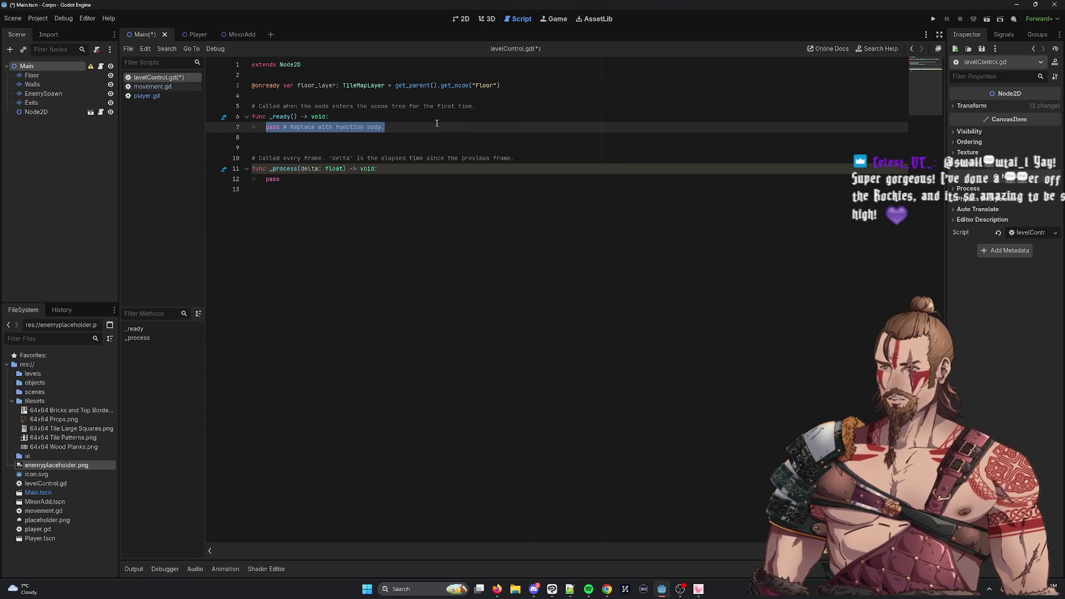
Call spawn_enemies() in _ready, replace _process with a spawn_enemies() stub, and save
text(spawn_enemies())
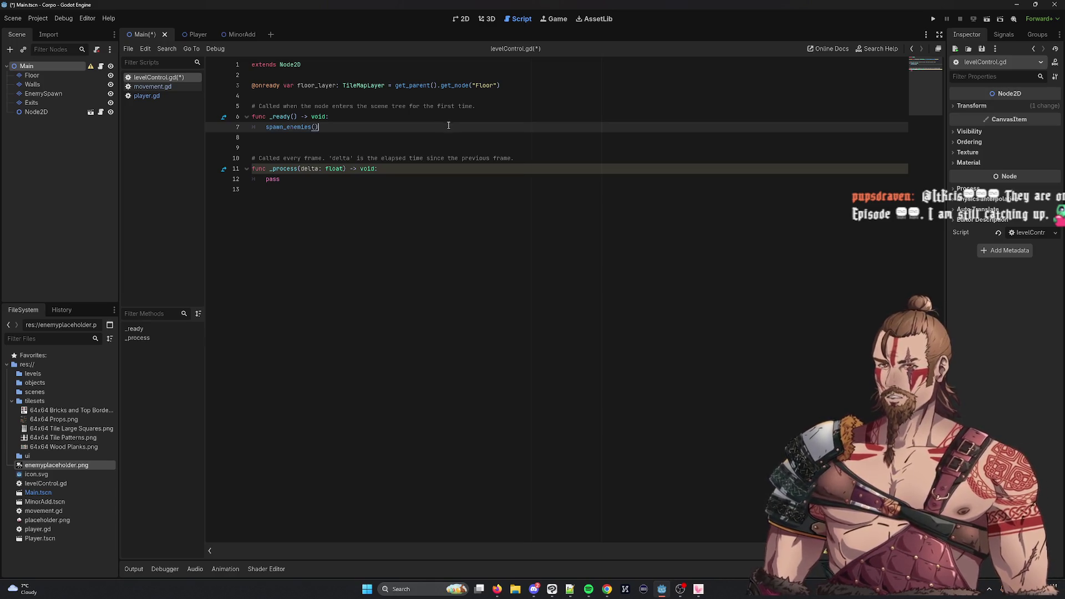
mouse_move(281, 179)
mouse_down()
mouse_move(253, 179)
mouse_move(270, 168)
mouse_up()
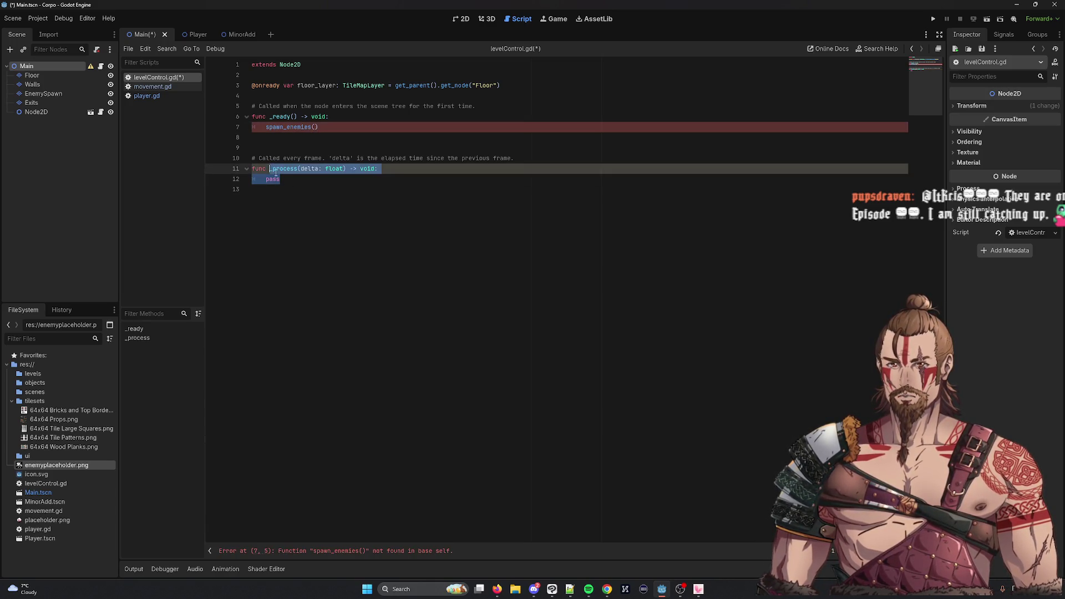
key(BackSpace)
text(spawn_enemies))
key(BackSpace)
text(():)
key(Return)
text(pass)
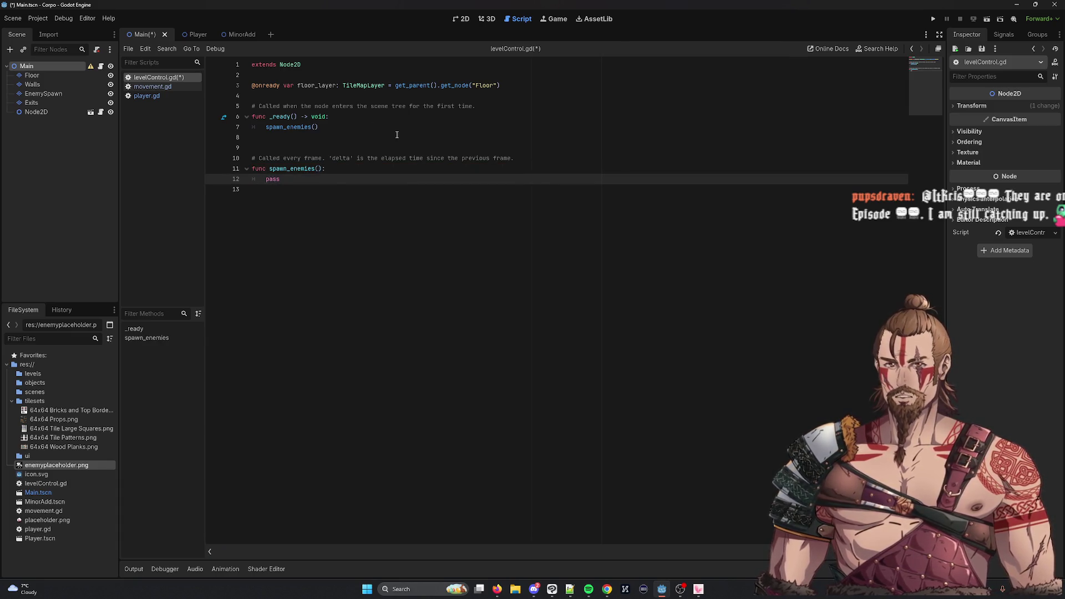
key(ctrl+s)
Select the floor_layer declaration on line 3
click(398, 119)
drag(503, 85, 251, 86)
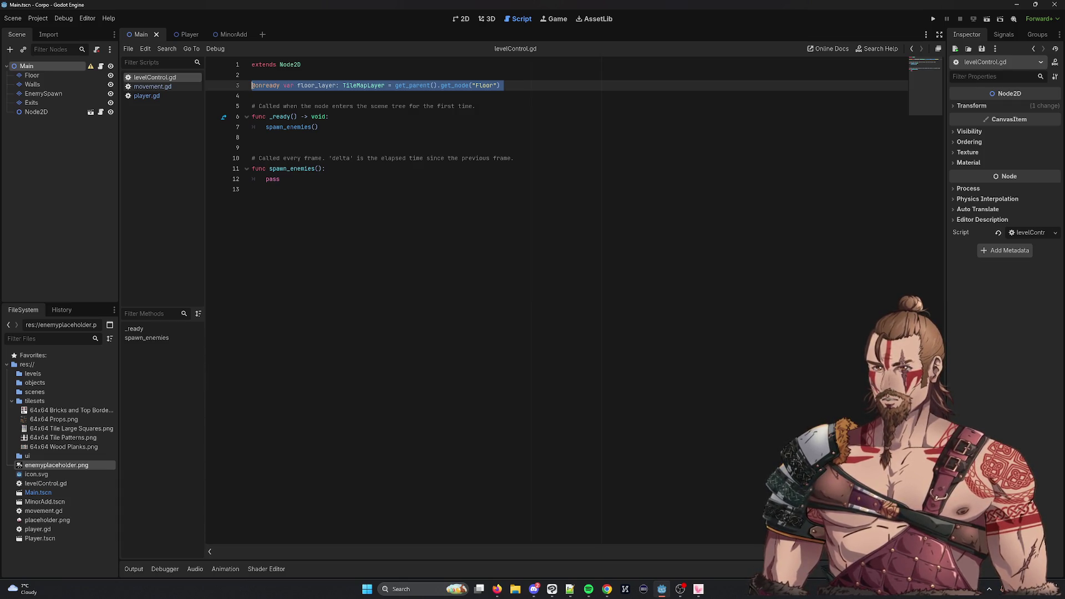
drag(501, 85, 283, 85)
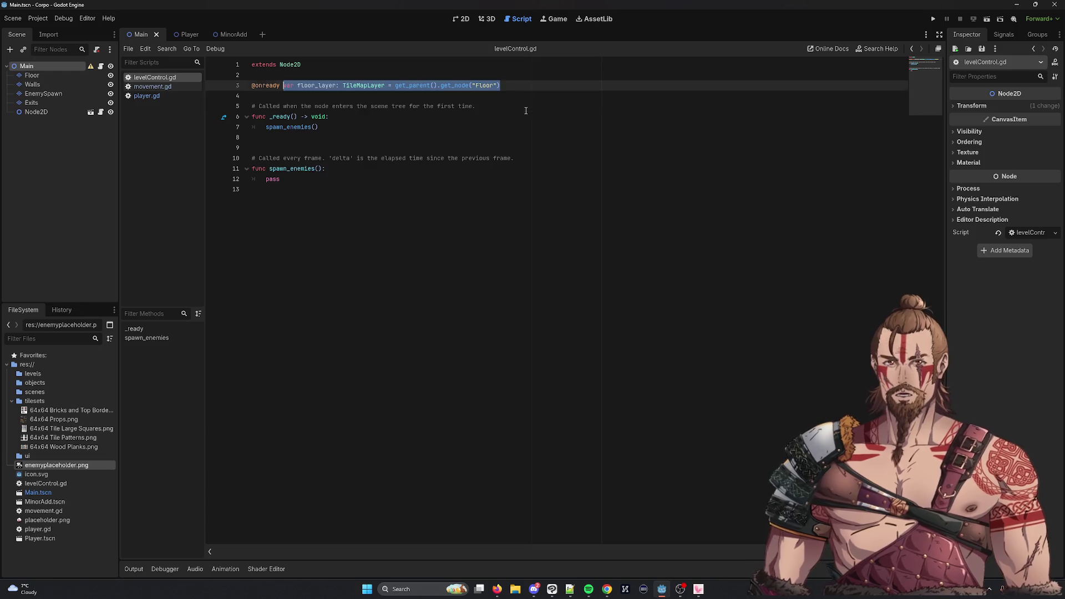
Rename the line-3 variable from floor_layer to enemySpawn
drag(511, 84, 299, 82)
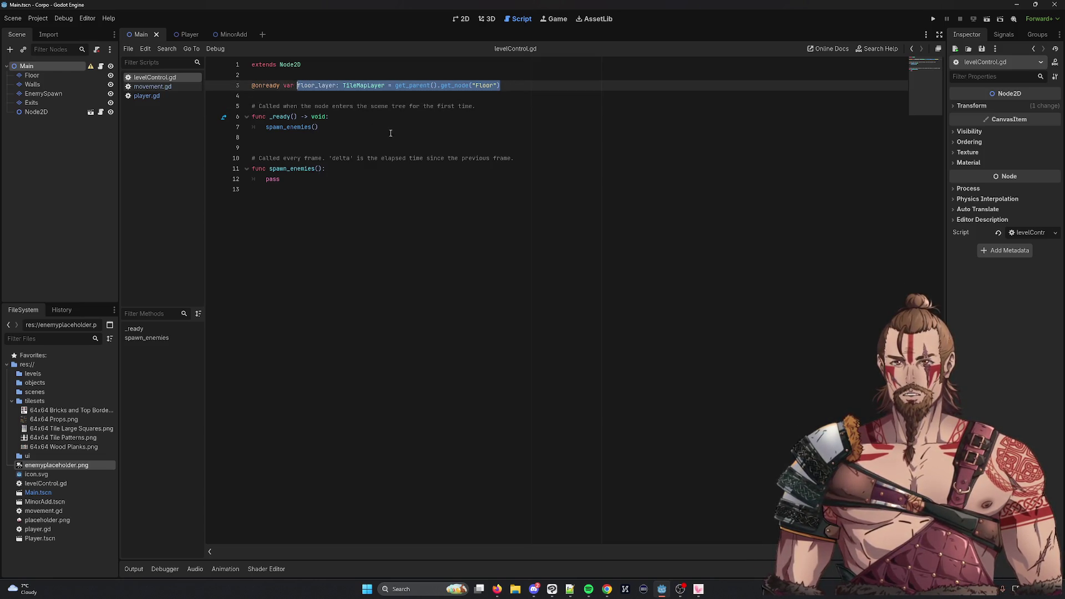
key(BackSpace)
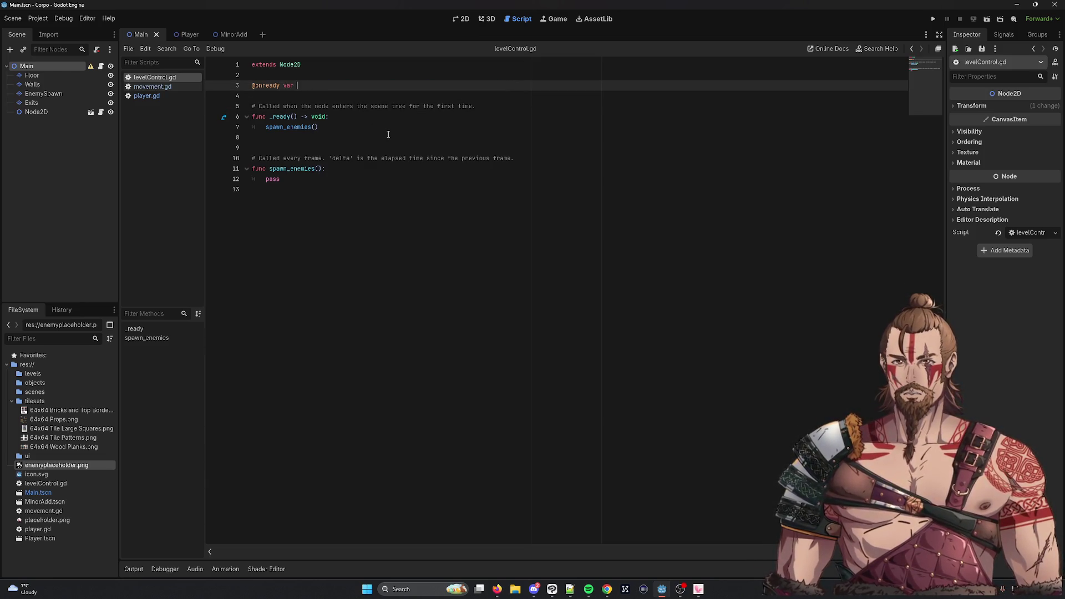
key(ctrl+z)
double_click(332, 85)
text(enemies)
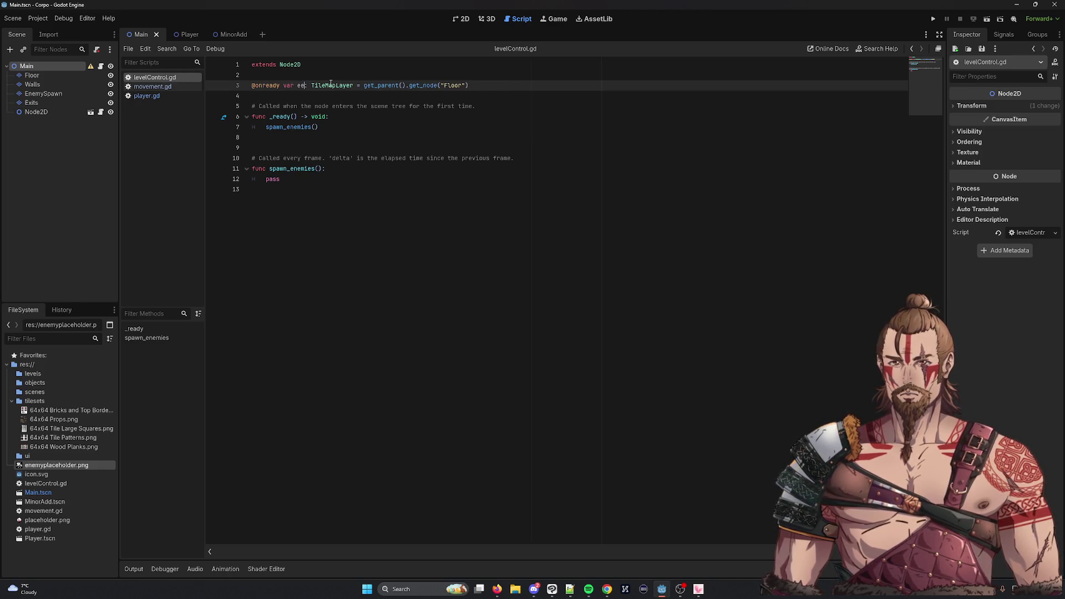
text(Spawn)
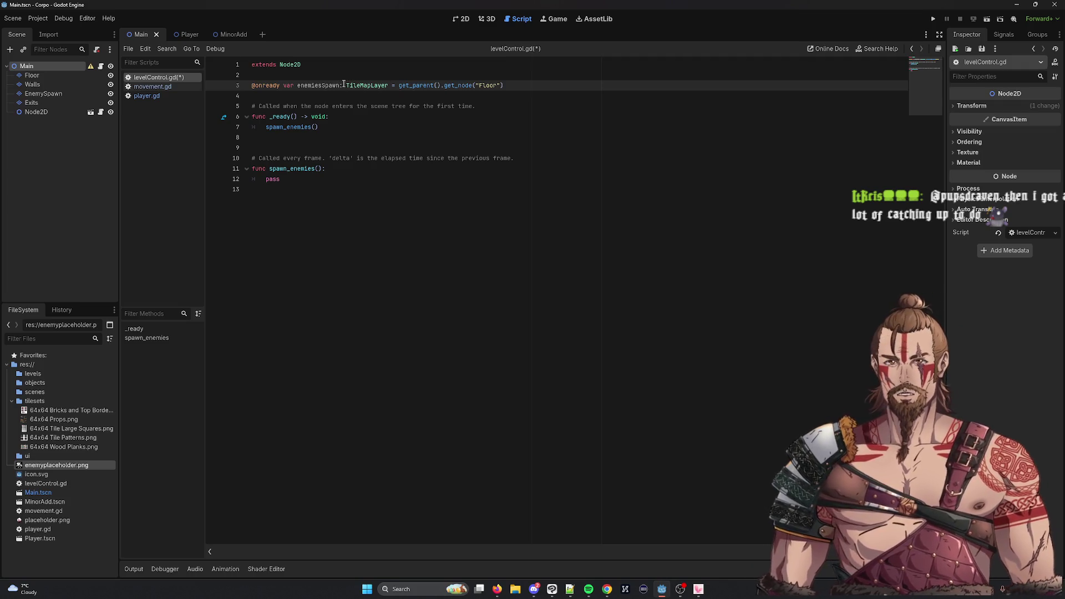
double_click(364, 86)
mouse_move(505, 86)
mouse_down()
mouse_move(325, 86)
mouse_move(347, 86)
mouse_up()
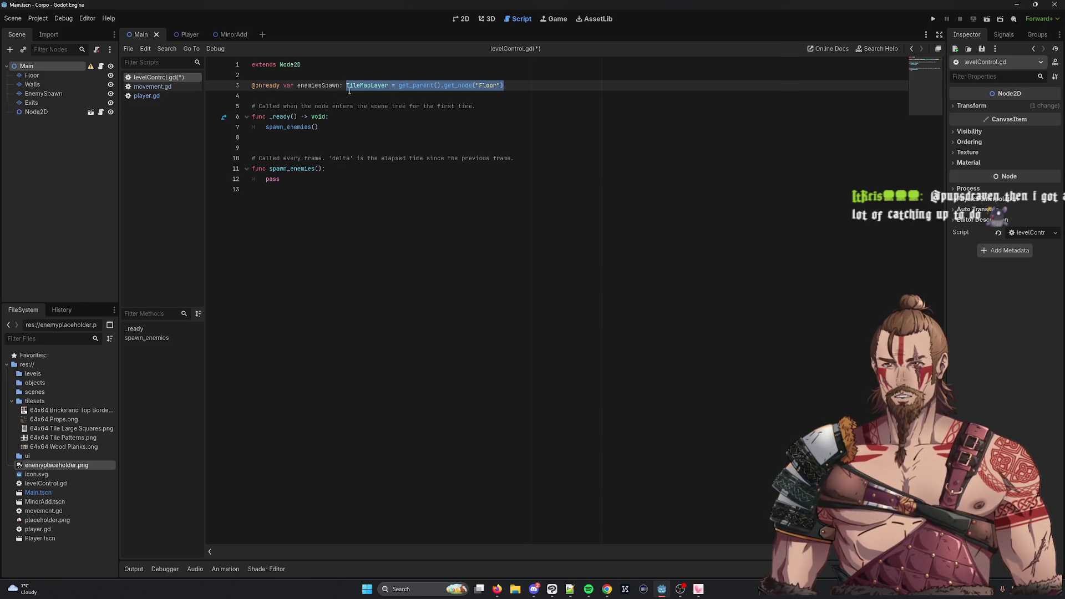
drag(322, 85, 295, 85)
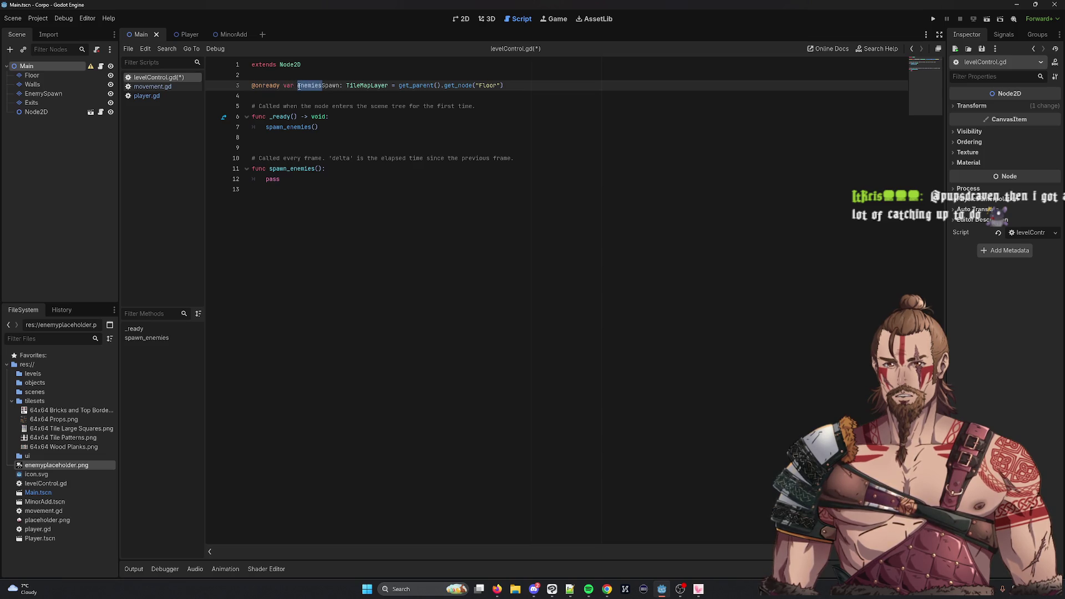
text(emy)
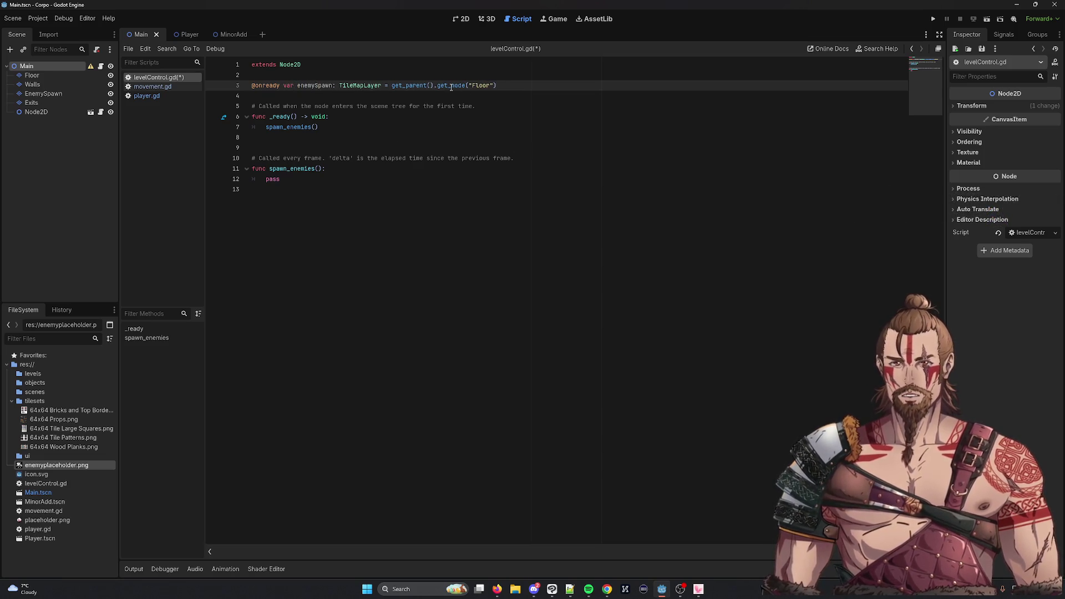
Save levelControl.gd and review the rest of the enemySpawn declaration
drag(340, 86, 525, 86)
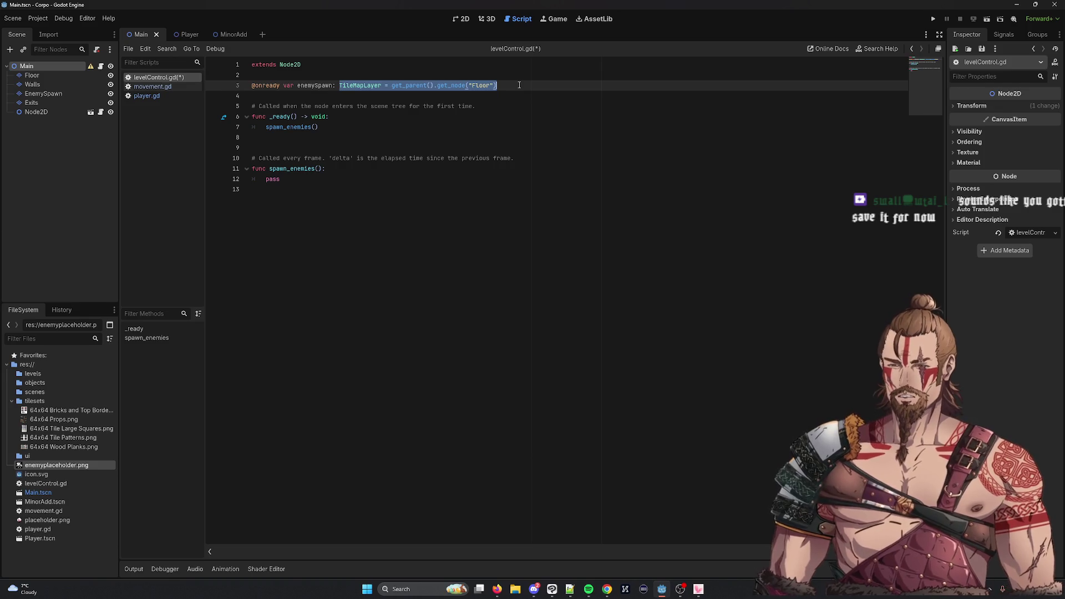
key(ctrl+s)
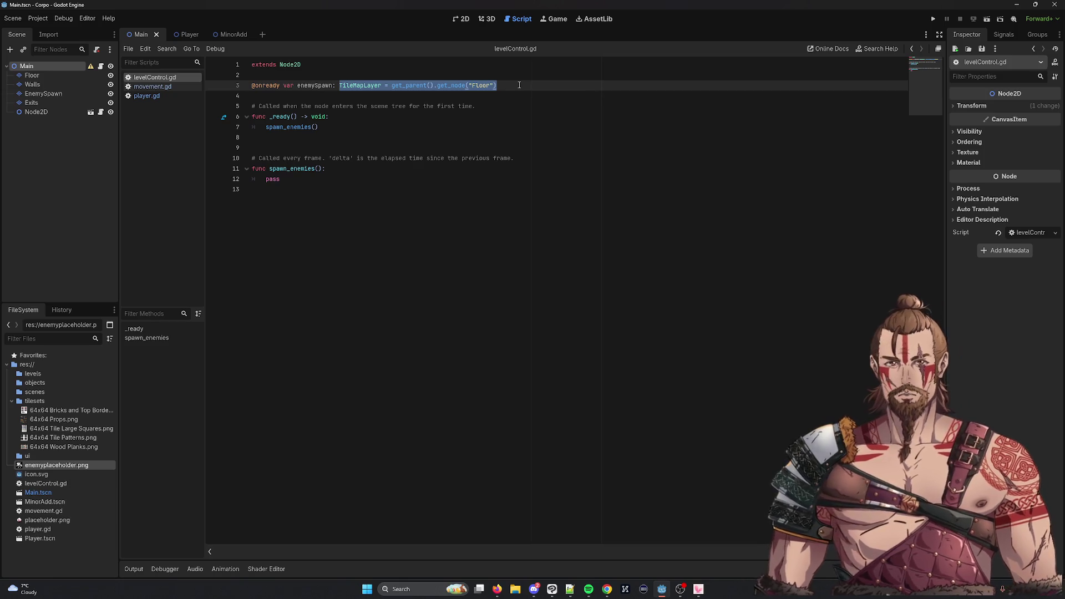
click(503, 84)
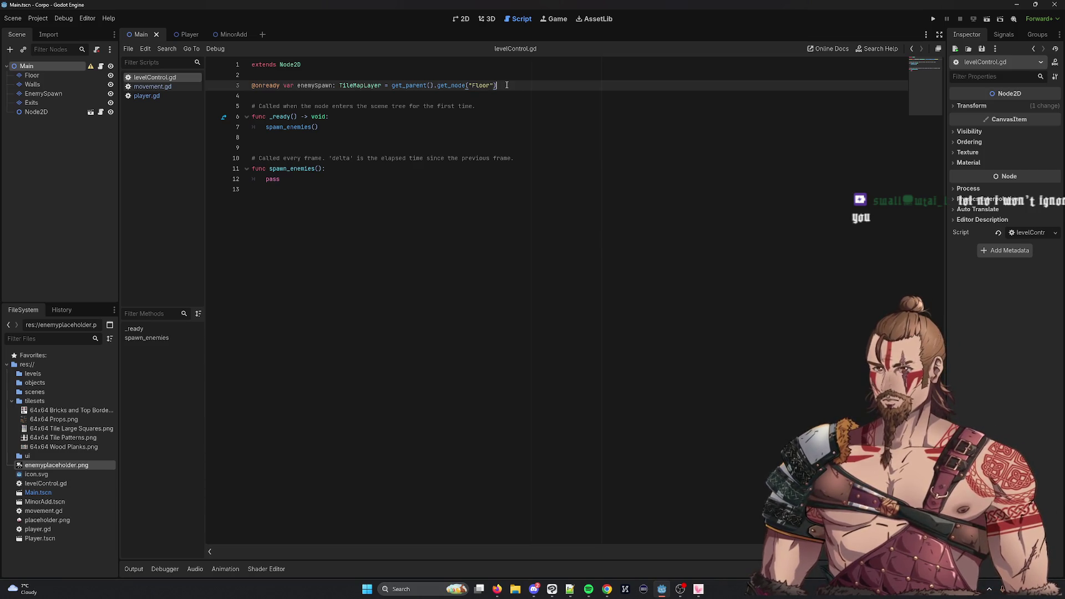
drag(528, 84, 334, 87)
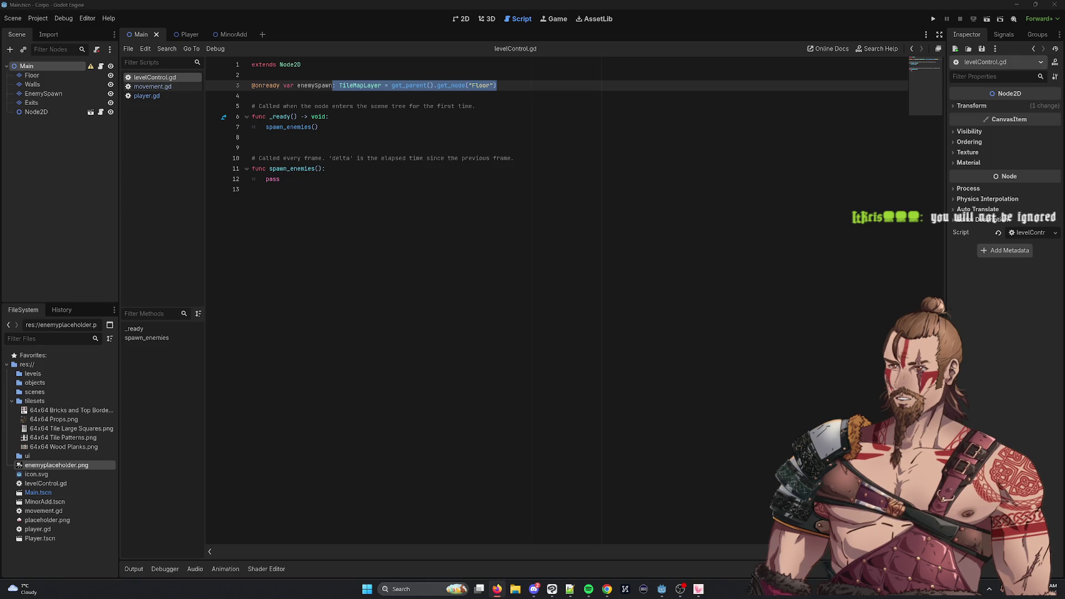
click(488, 83)
Change the get_node path from "Floor" to "EnemySpawn"
double_click(487, 85)
text(EnemySpawn)
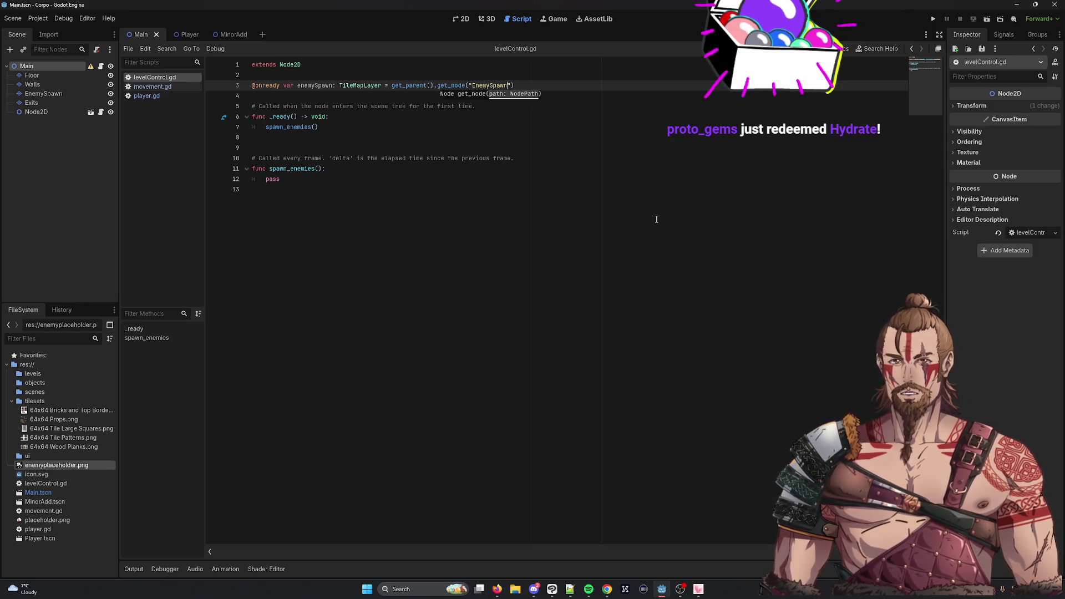
key(Return)
Add print(enemySpawn) inside spawn_enemies and save the script
click(365, 173)
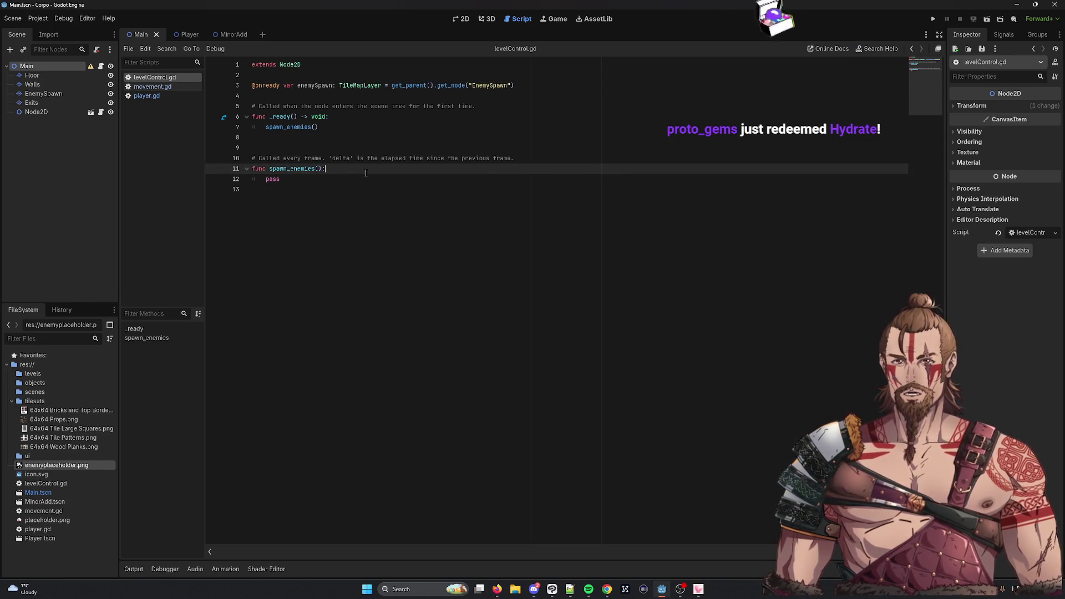
key(Return)
text(print()
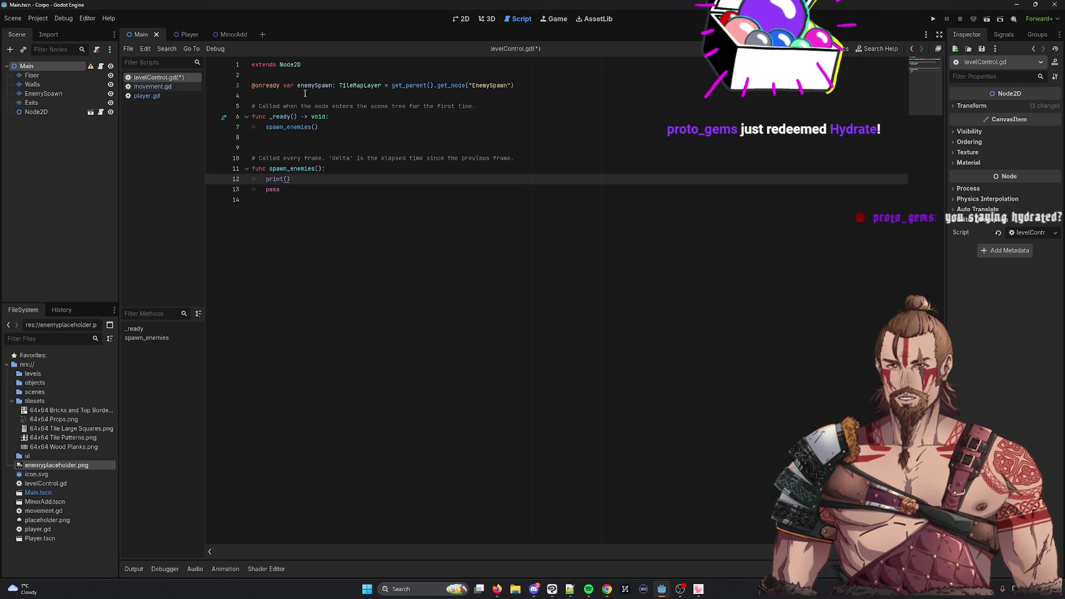
double_click(304, 86)
key(ctrl+c)
click(349, 169)
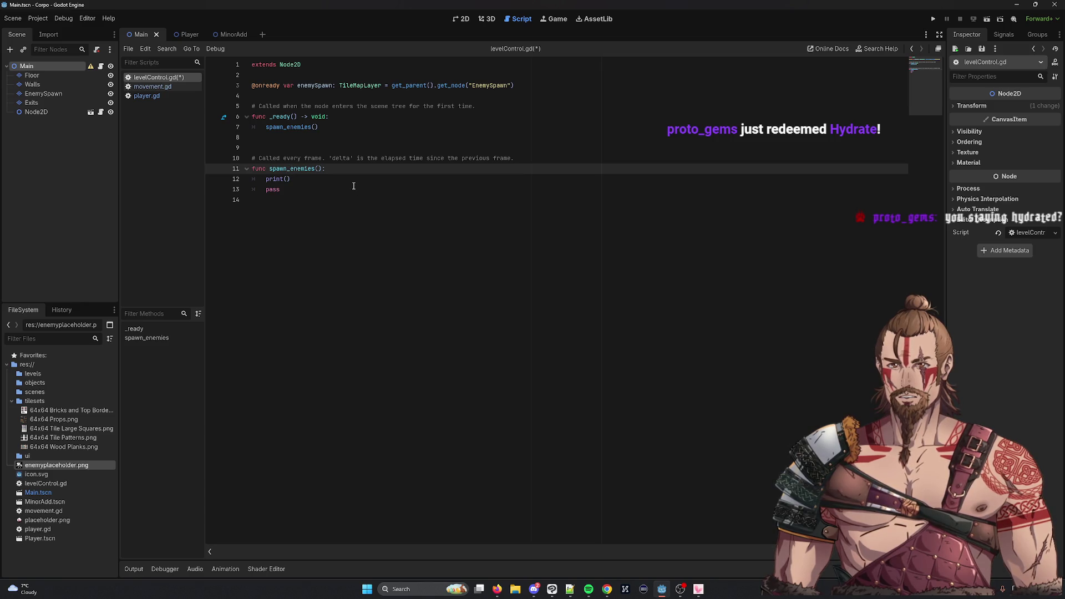
click(353, 178)
key(Left)
key(ctrl+v)
key(ctrl+s)
Run the game and check the Output panel, which prints <Object#null>
click(934, 21)
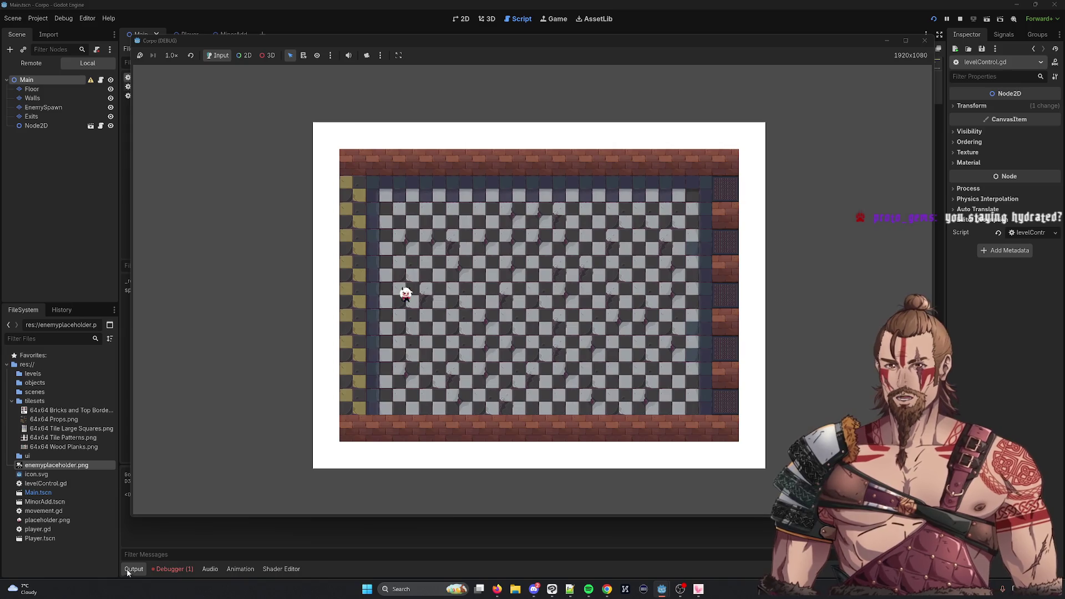
click(133, 569)
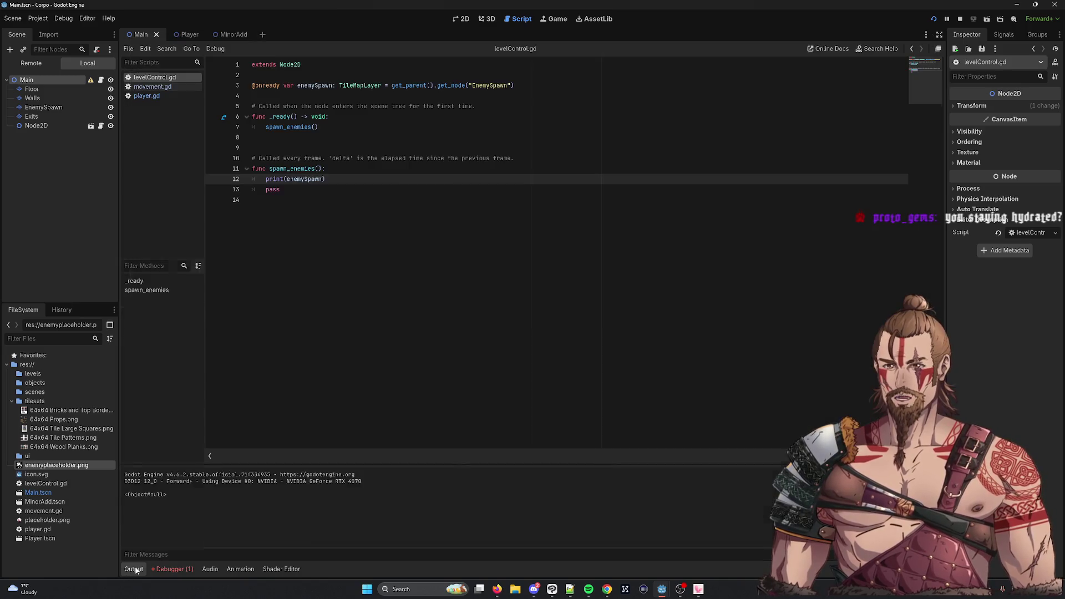
click(134, 569)
click(133, 569)
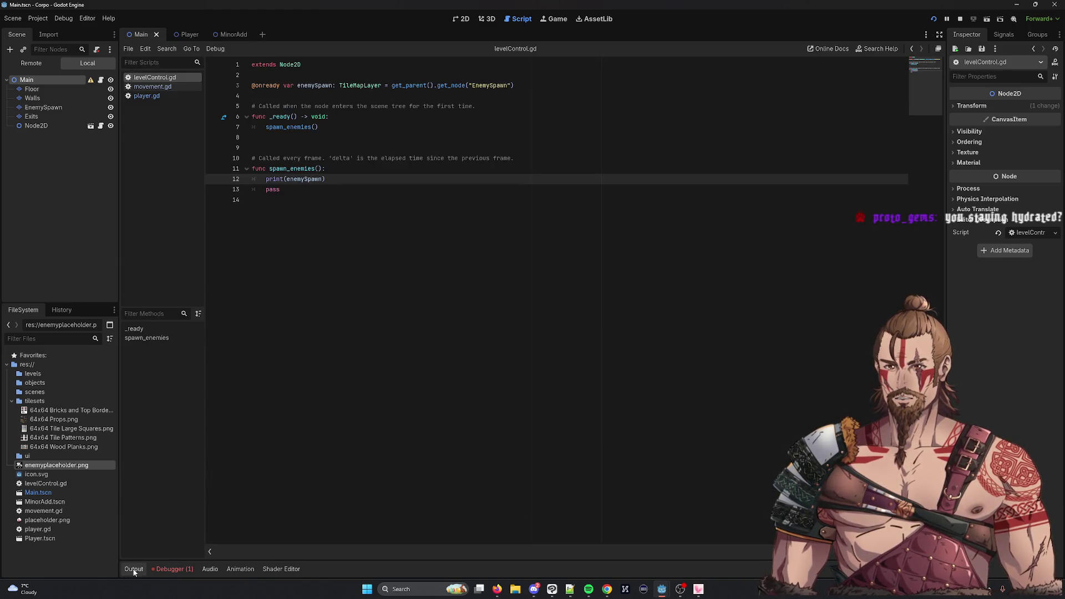
click(175, 570)
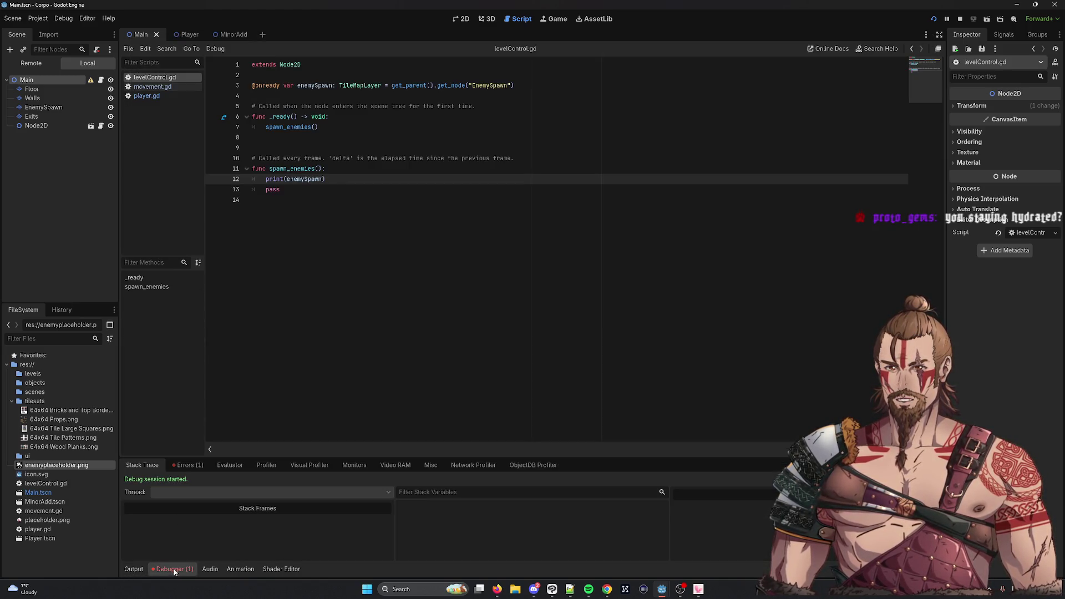
click(135, 571)
double_click(302, 179)
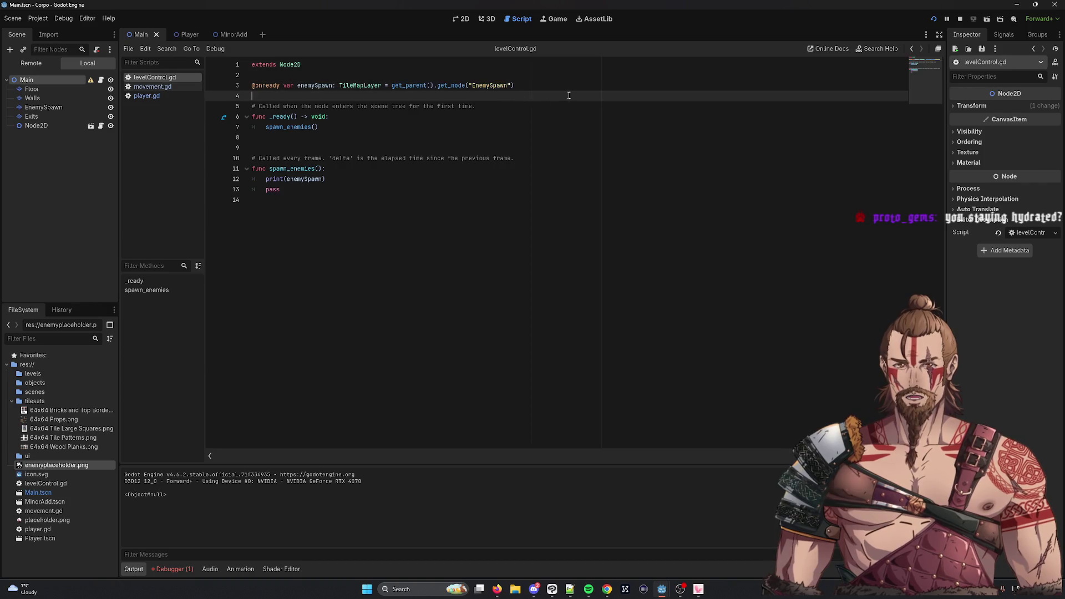
Delete .get_node("EnemySpawn") so enemySpawn uses get_parent(), then run the game
drag(514, 86, 434, 86)
key(BackSpace)
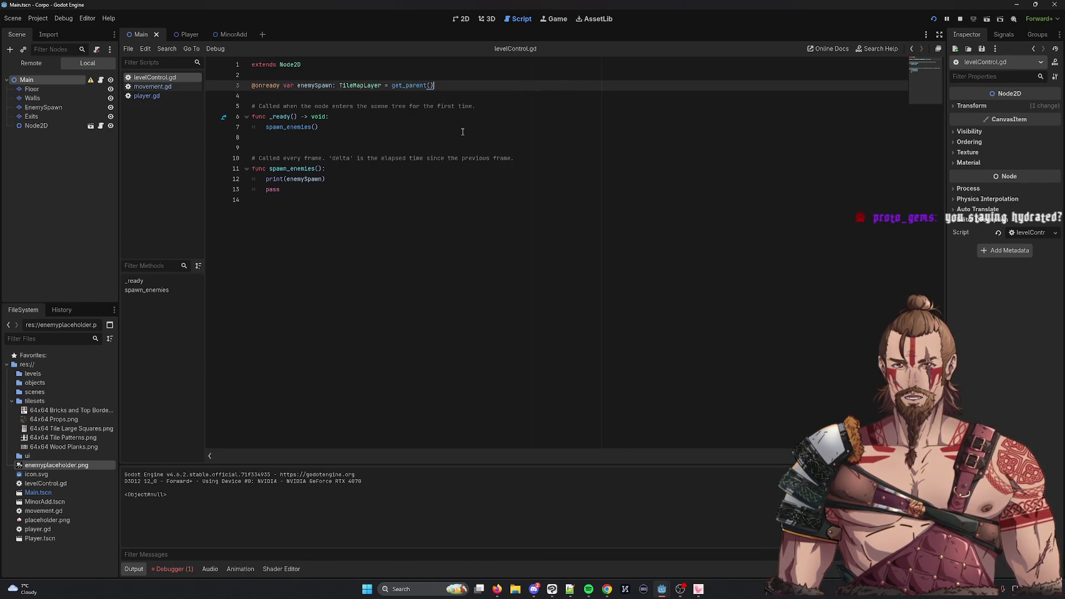
key(F5)
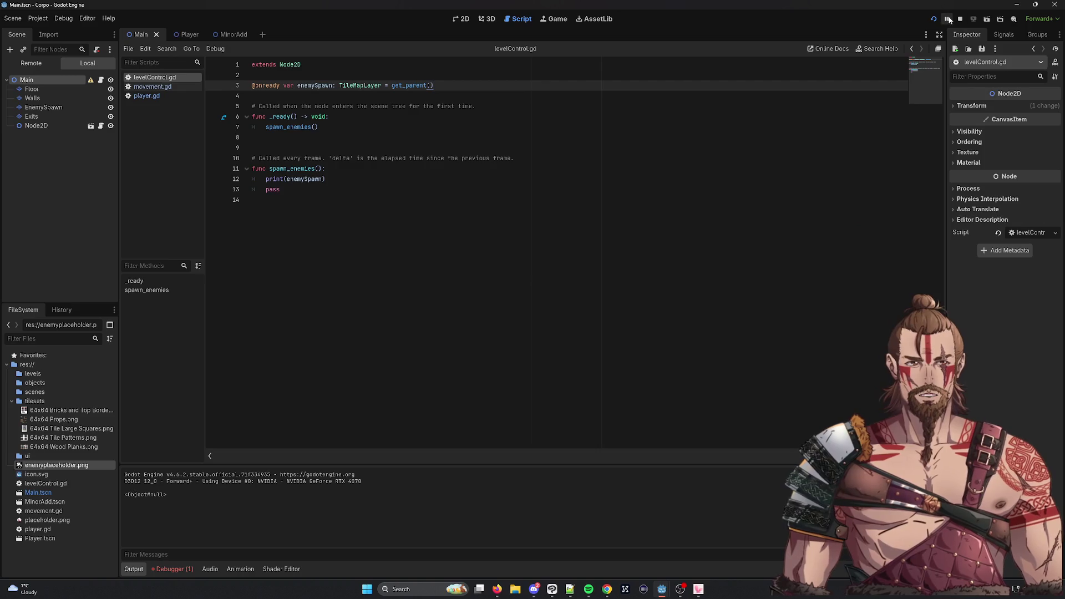
click(949, 20)
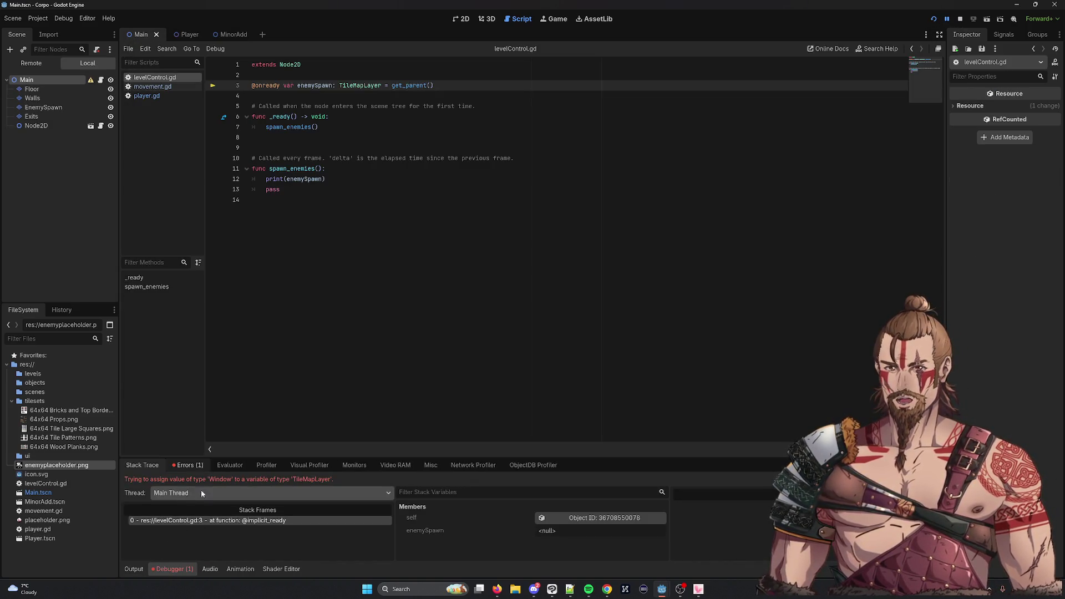
Remove the TileMapLayer type hint and rerun, printing the root Window object
double_click(361, 85)
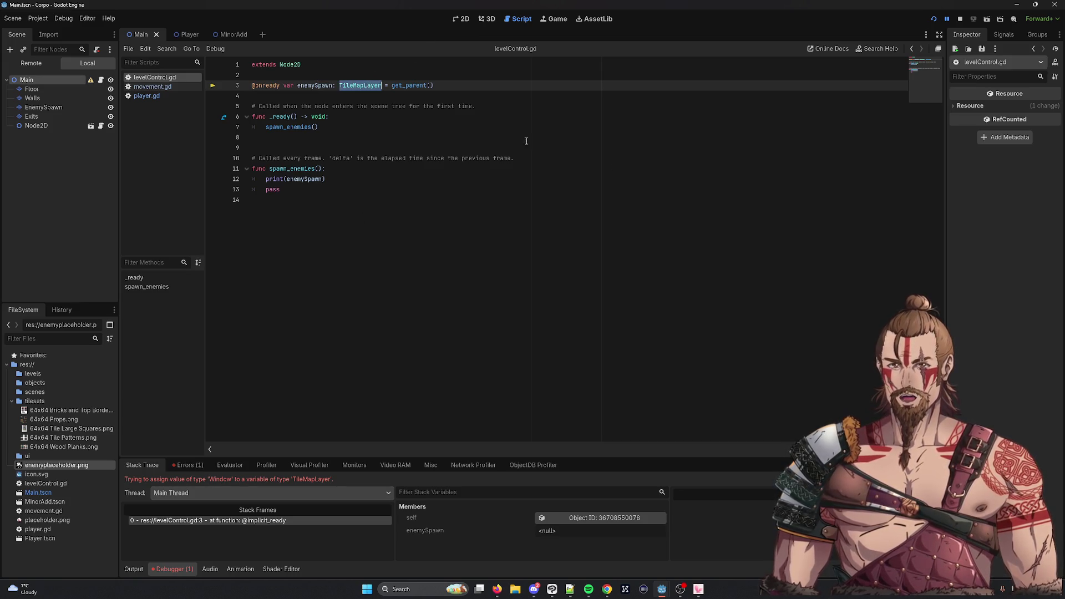
key(BackSpace)
key(BackSpace)
key(BackSpace)
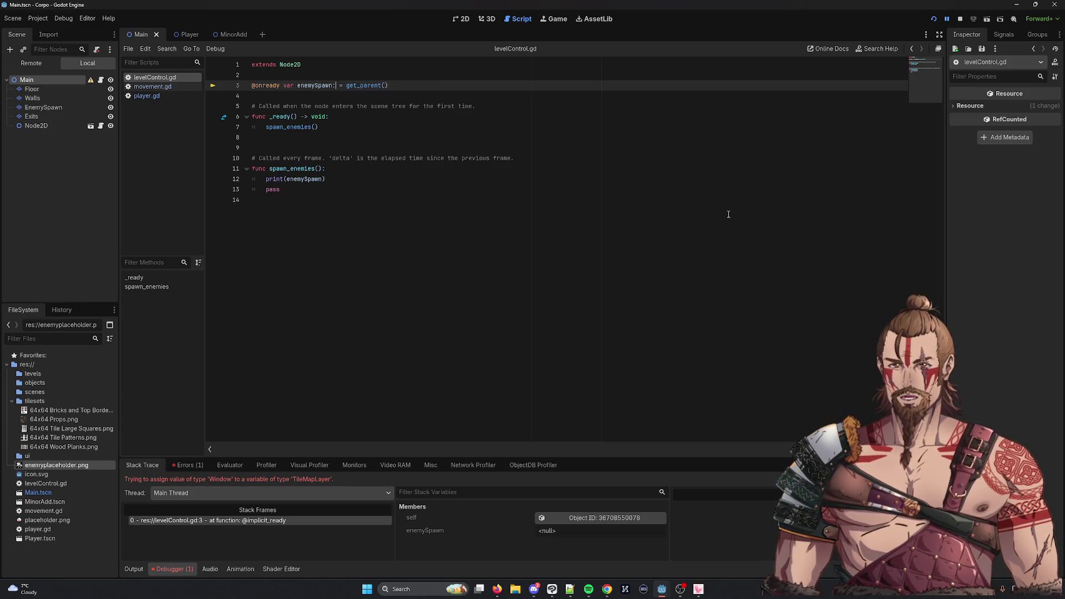
click(531, 157)
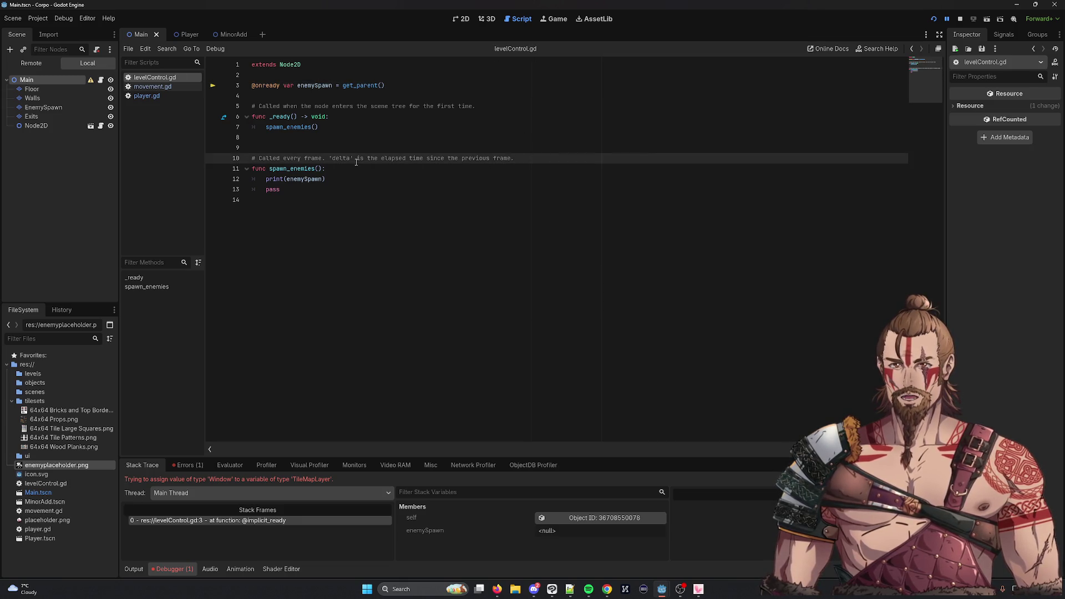
click(934, 19)
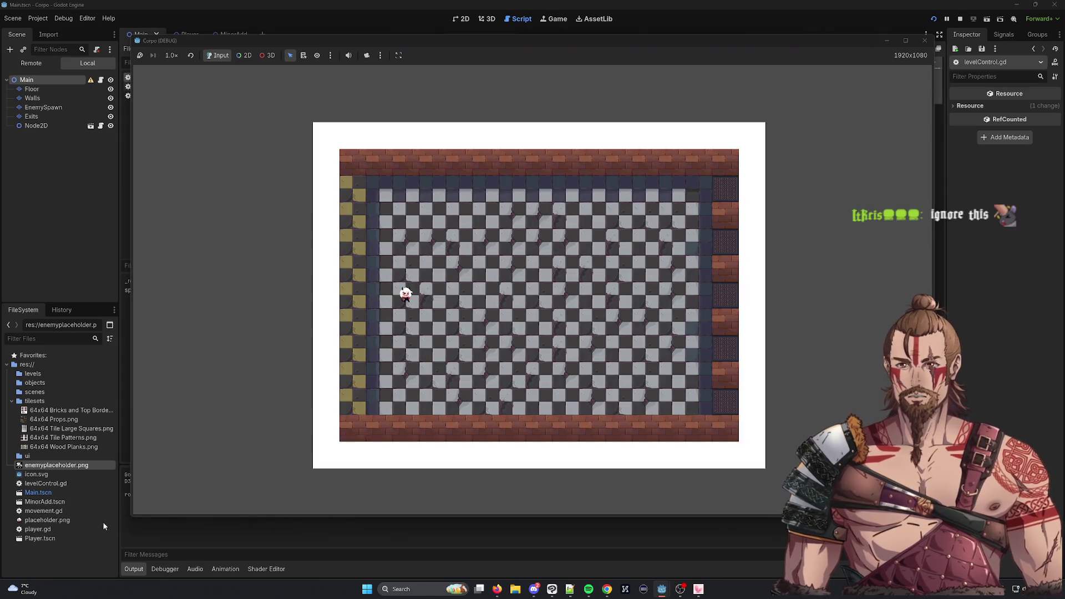
click(166, 527)
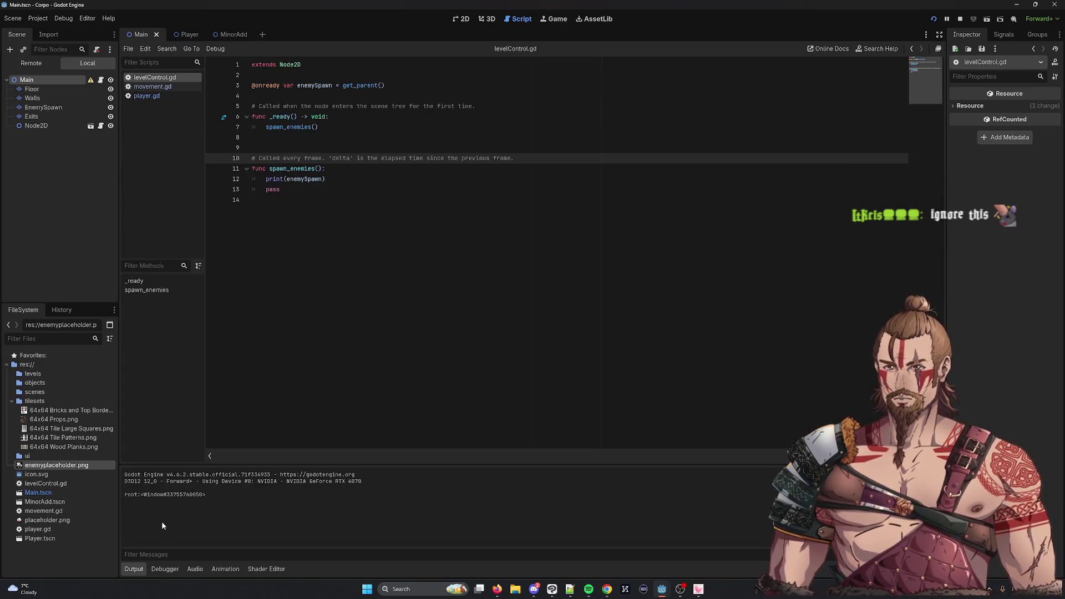
mouse_move(206, 495)
mouse_down()
mouse_move(141, 495)
mouse_move(182, 496)
mouse_move(166, 495)
mouse_up()
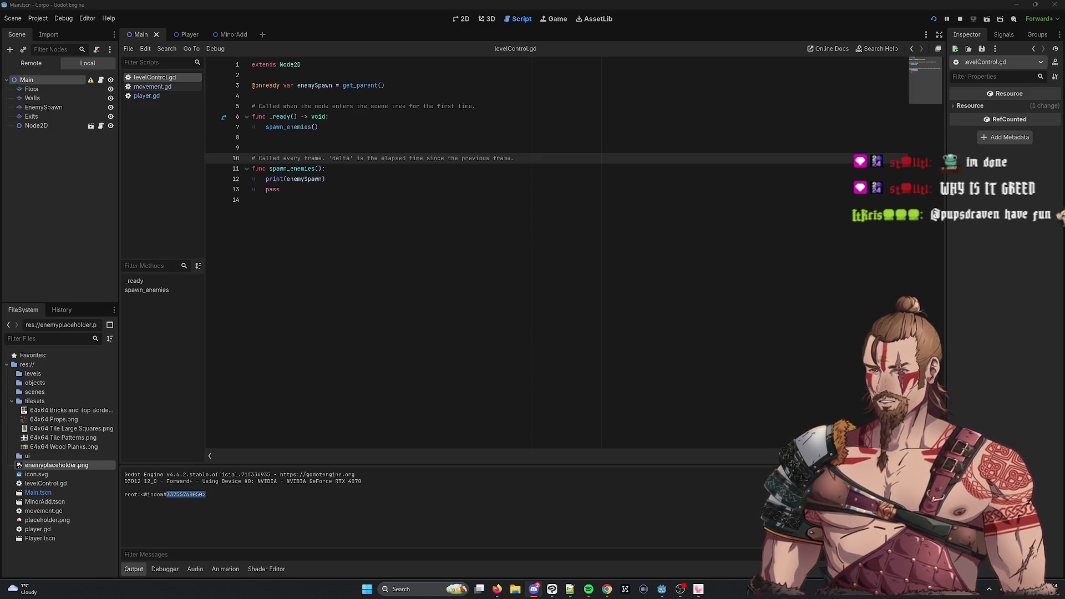
key(alt+Tab)
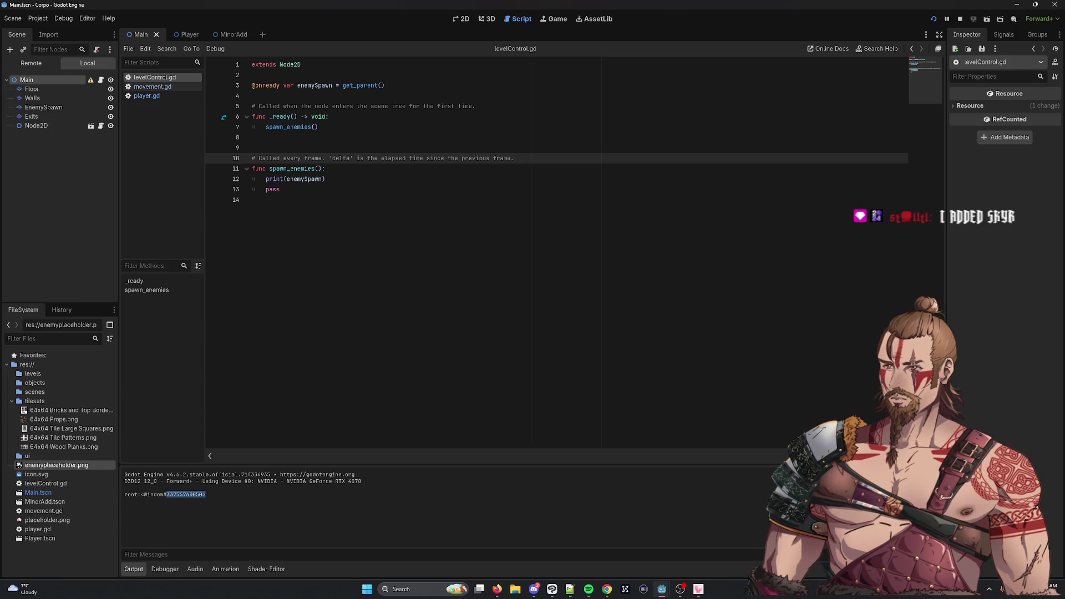
Replace get_parent() with the pasted Environment/Floor lookup and remove the stray '='
key(alt+Tab)
drag(385, 85, 348, 87)
text(:= get_node("Environment/Floor"))
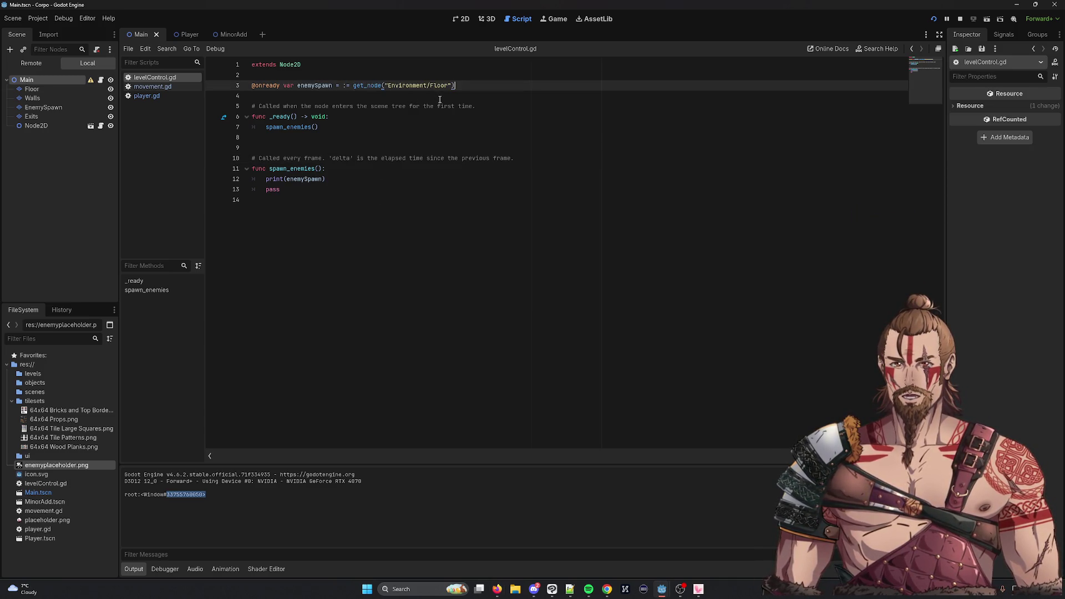
click(336, 86)
key(BackSpace)
key(BackSpace)
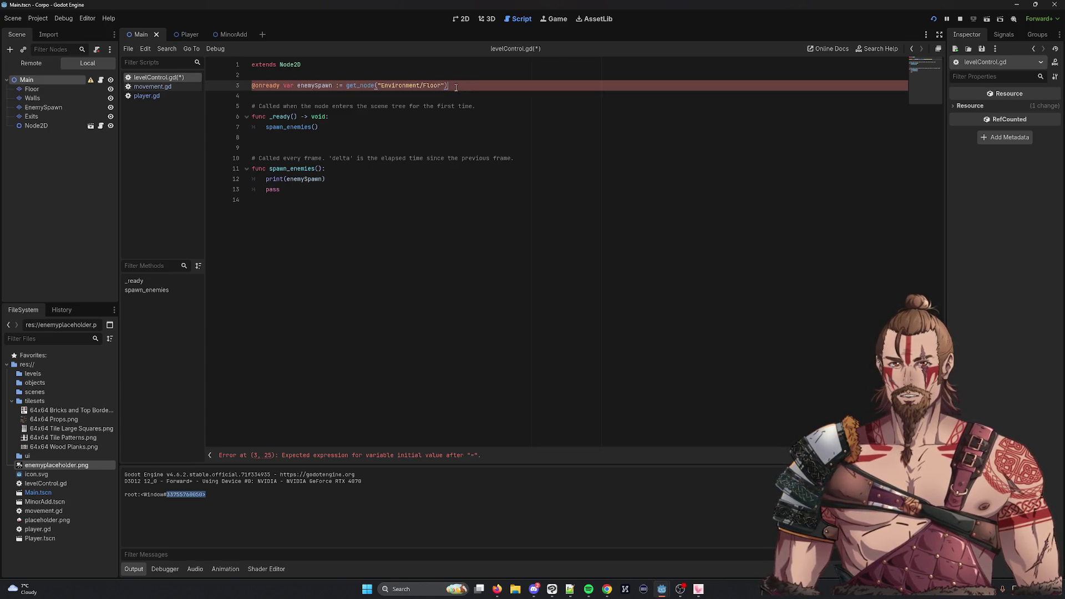
Change Floor to EnemySpawn in the path, save, and stop the game
double_click(428, 86)
text(EnemySpawn)
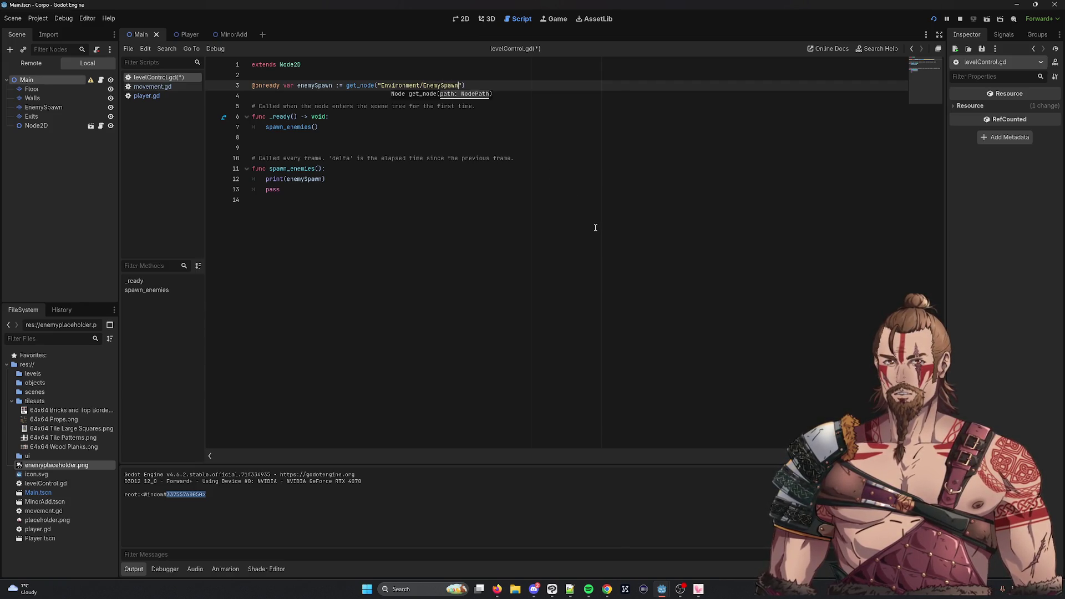
click(571, 177)
key(ctrl+s)
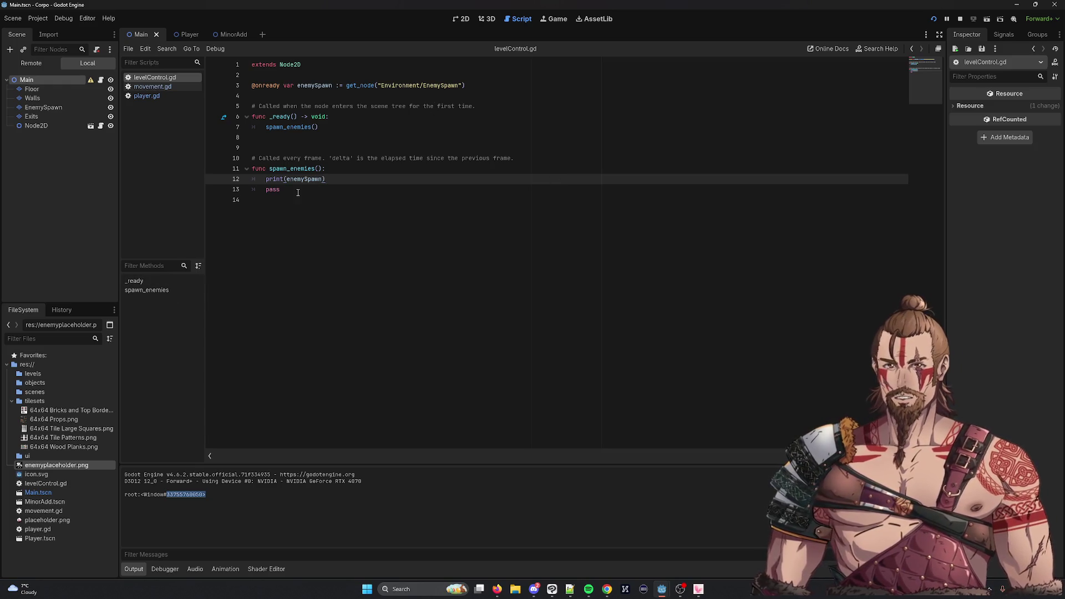
click(959, 19)
Run the game, trim 'Environment/' to leave get_node("EnemySpawn"), and run again
click(933, 19)
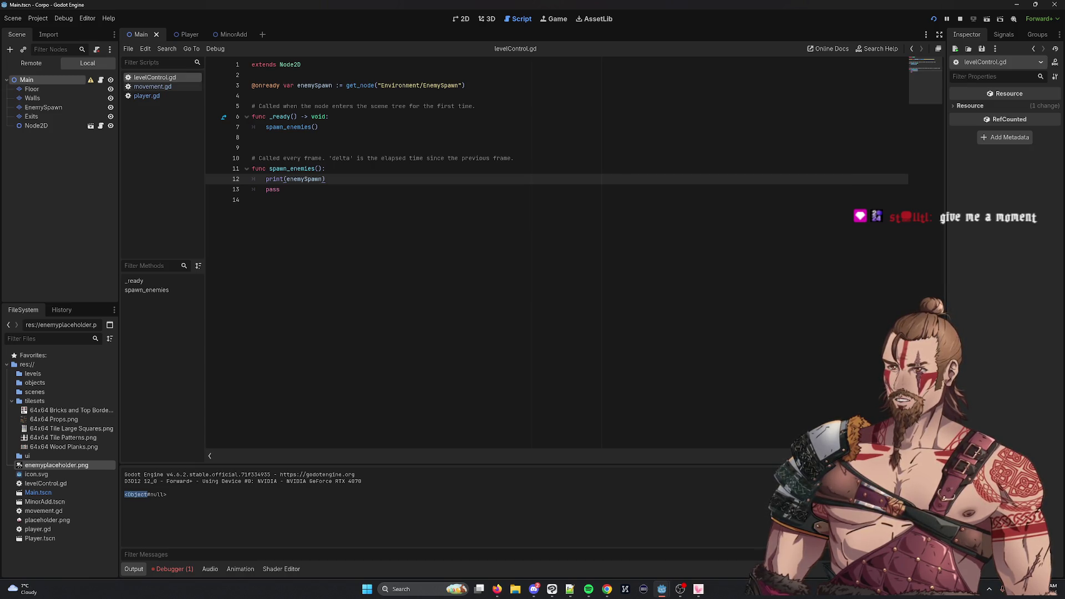
double_click(401, 85)
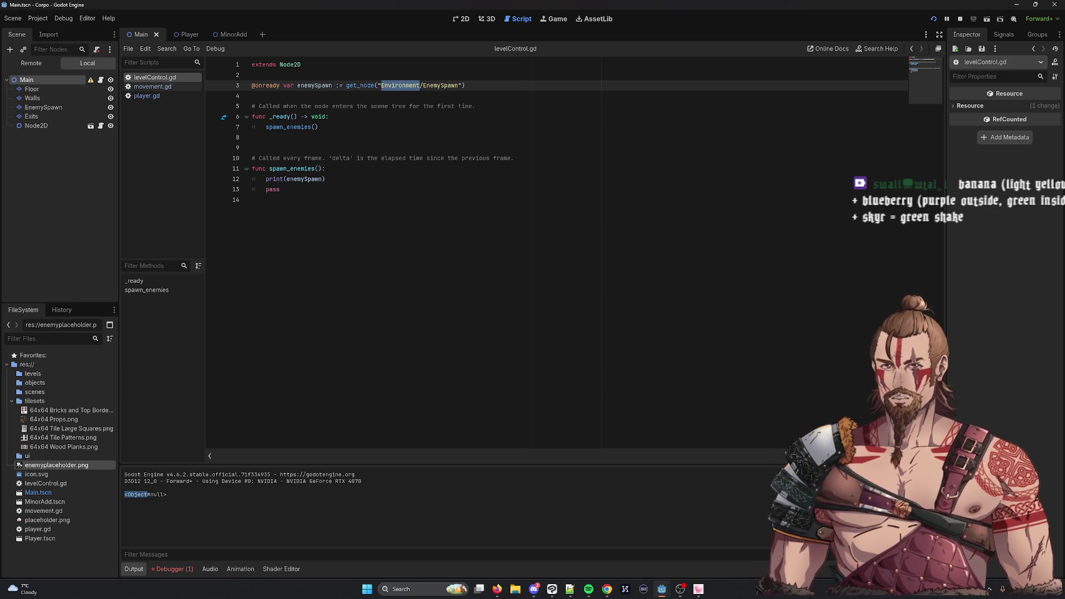
click(422, 86)
key(BackSpace)
key(BackSpace)
key(BackSpace)
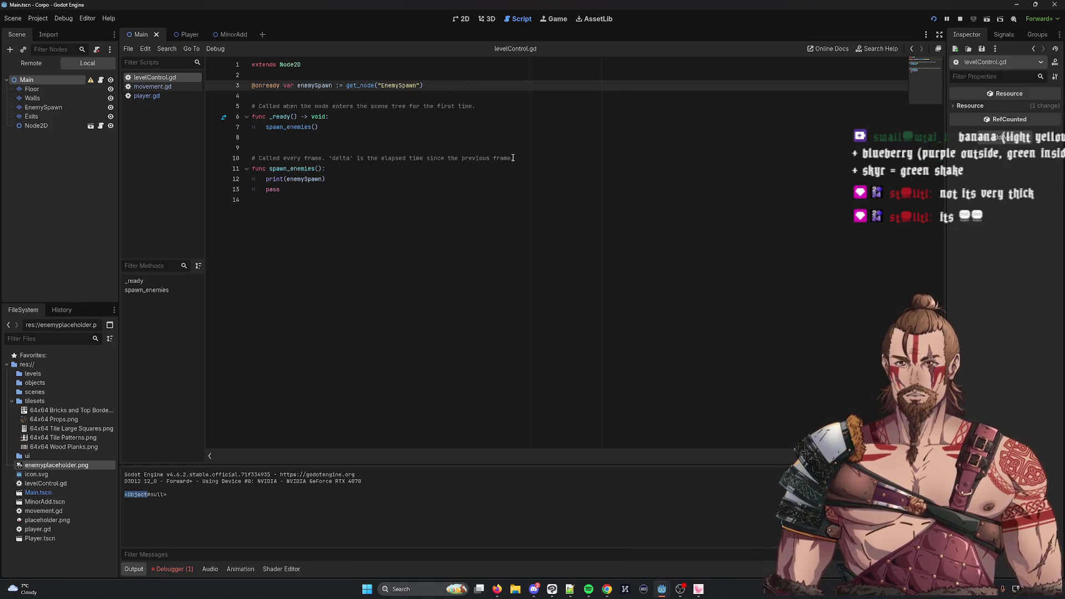
click(960, 22)
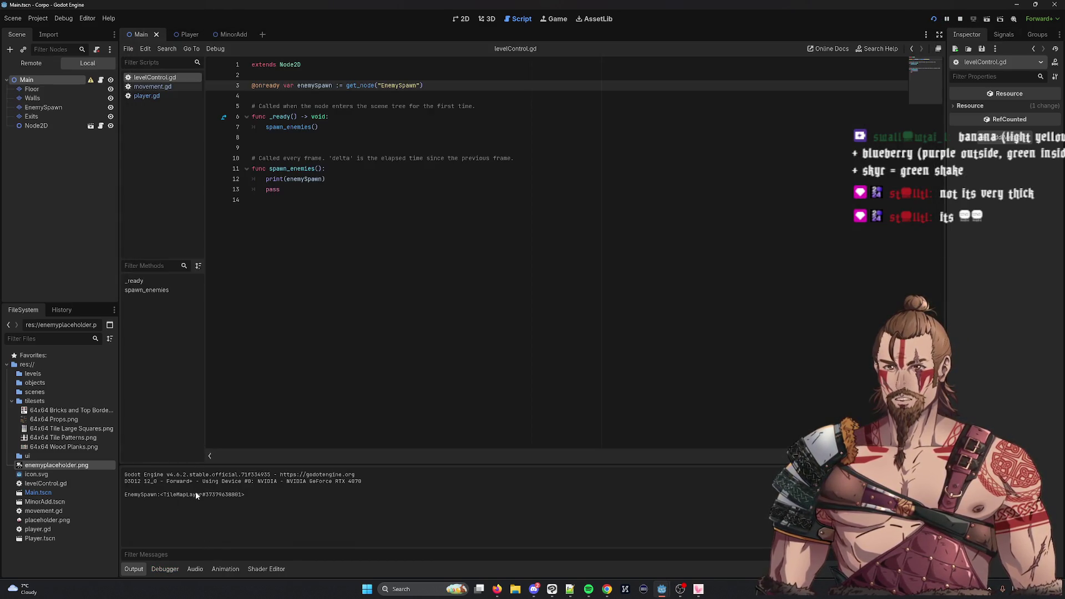
Select 'TileMapLayer' in the printed 'EnemySpawn:<TileMapLayer…>' output line to inspect it, then clear the selection
double_click(196, 494)
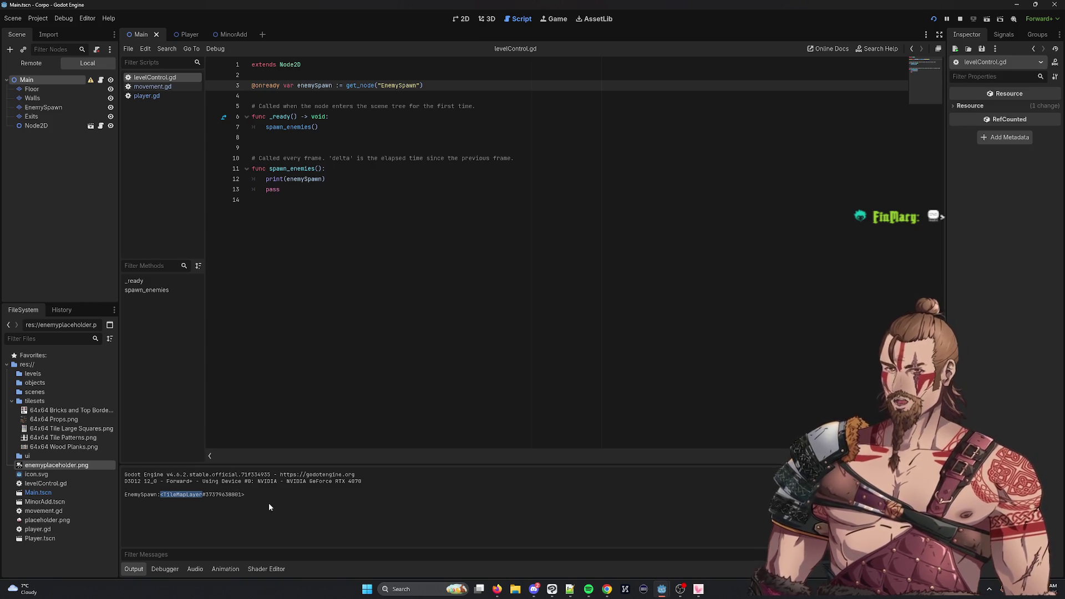
click(164, 498)
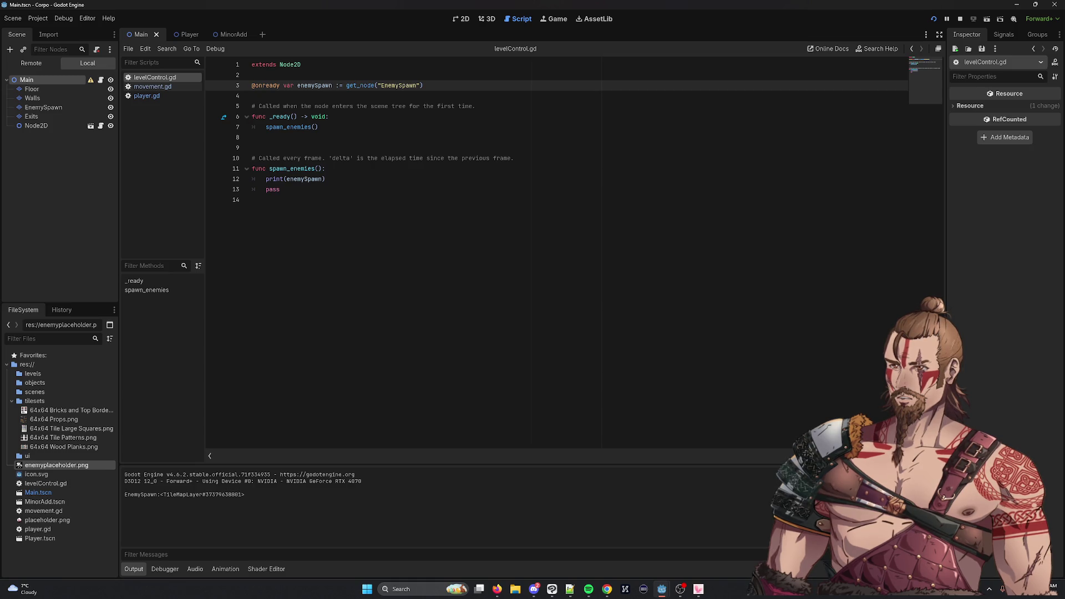
key(alt+Tab)
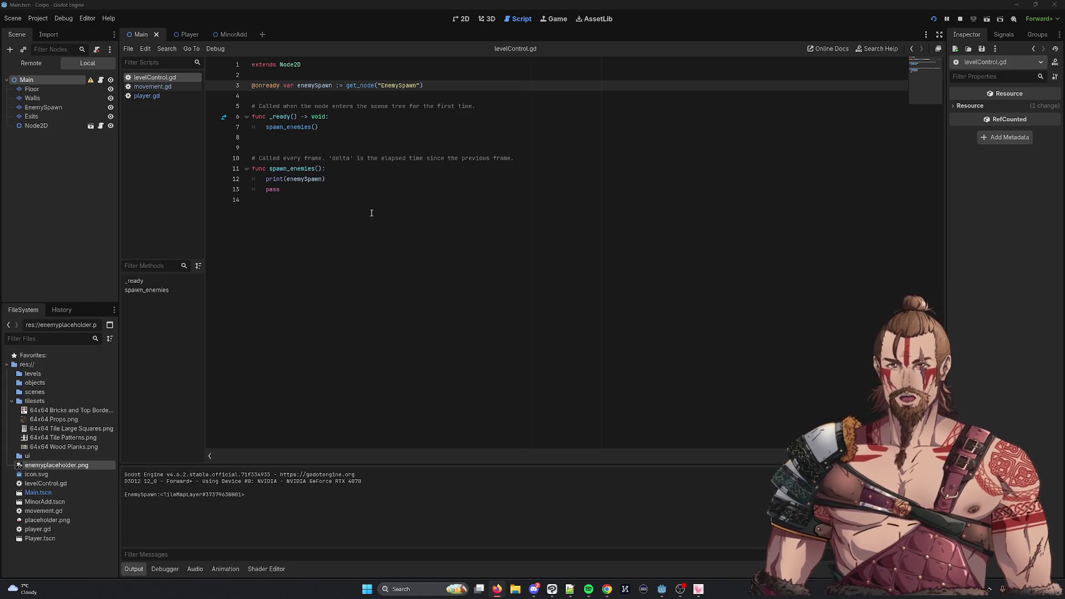
click(343, 175)
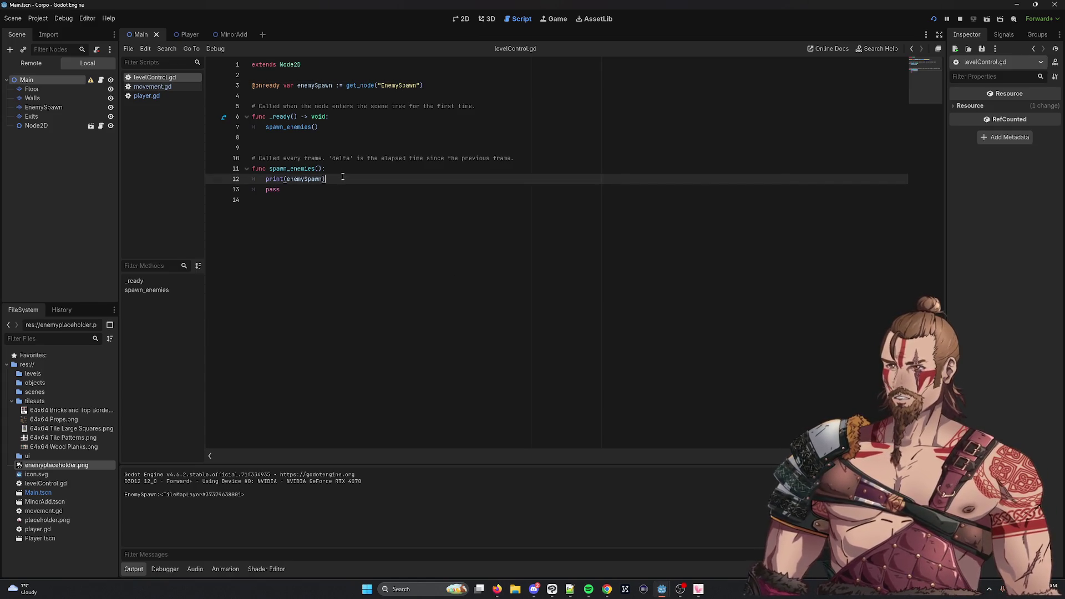
Paste 'for cell in tilemap.get_used_cells(0):' above the print and indent print(cell) under it
key(Up)
key(Return)
text(for cell in tilemap.get_used_cells(0):)
click(306, 189)
double_click(306, 189)
key(ctrl+c)
double_click(286, 179)
key(ctrl+v)
key(ctrl+z)
key(ctrl+c)
double_click(304, 189)
key(ctrl+v)
key(Home)
key(Tab)
Replace tilemap with enemySpawn in the loop line and save levelControl.gd
double_click(307, 86)
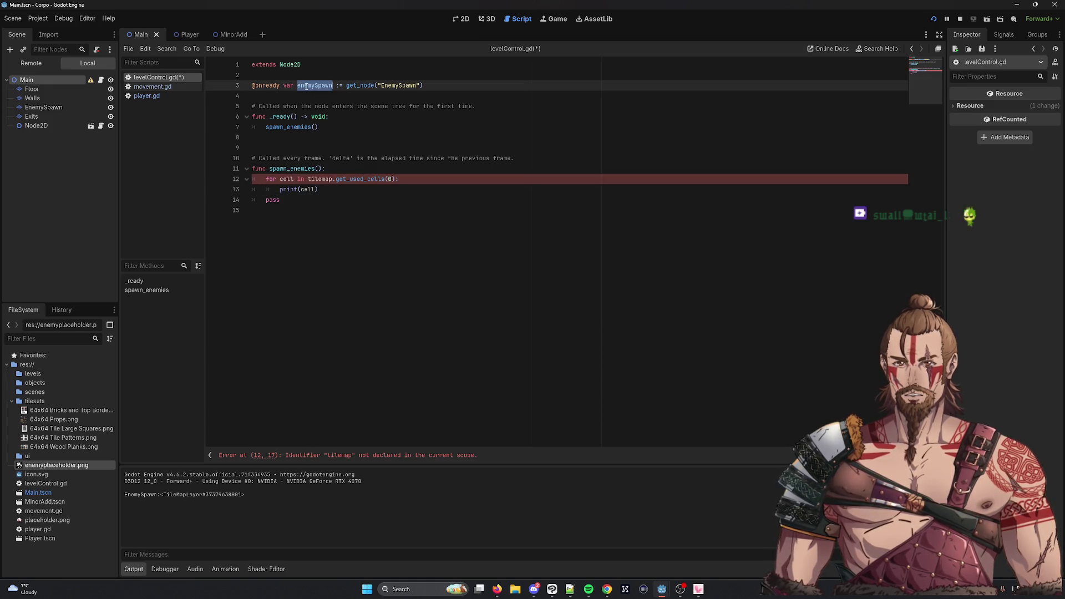
key(ctrl+c)
double_click(319, 179)
key(ctrl+v)
key(ctrl+s)
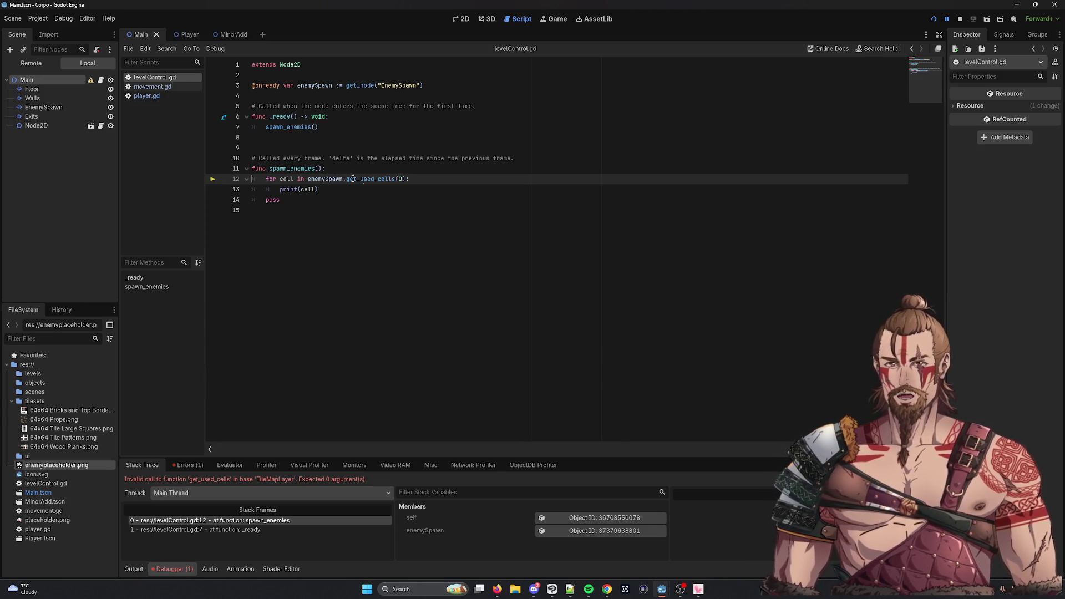
double_click(321, 85)
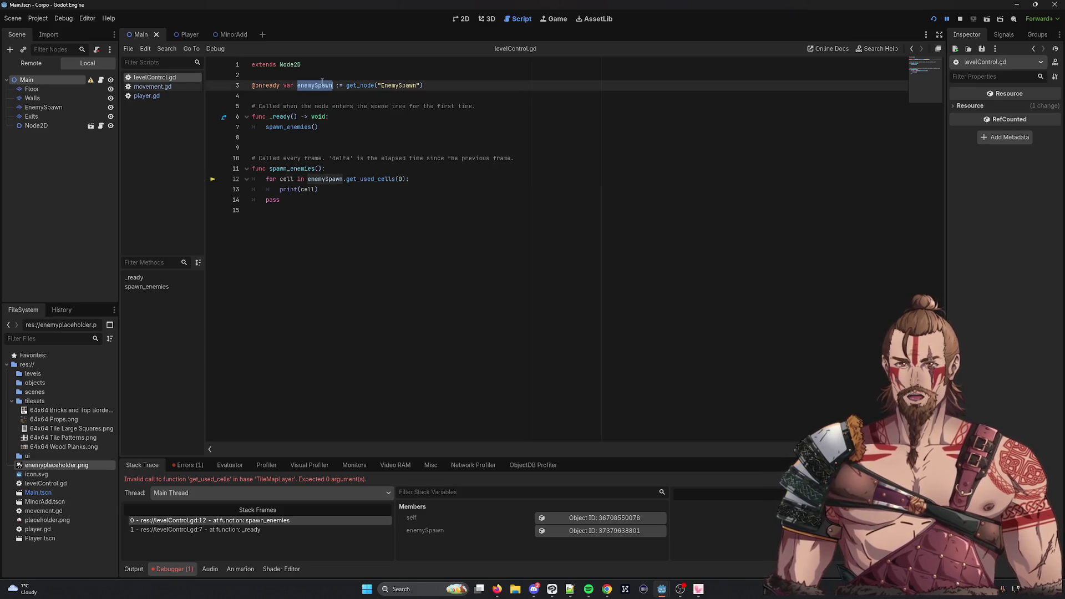
click(411, 180)
Delete 'get_used_cells(0):' from line 12 and browse the members enemySpawn offers
key(BackSpace)
key(BackSpace)
key(BackSpace)
key(ctrl+space)
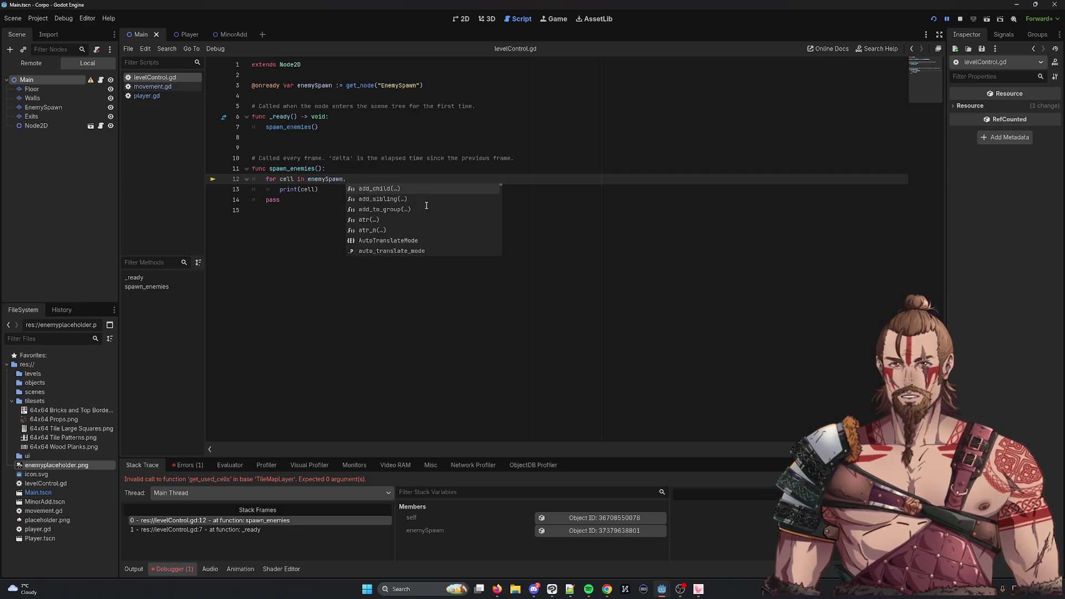
key(Down)
key(Down)
key(Down)
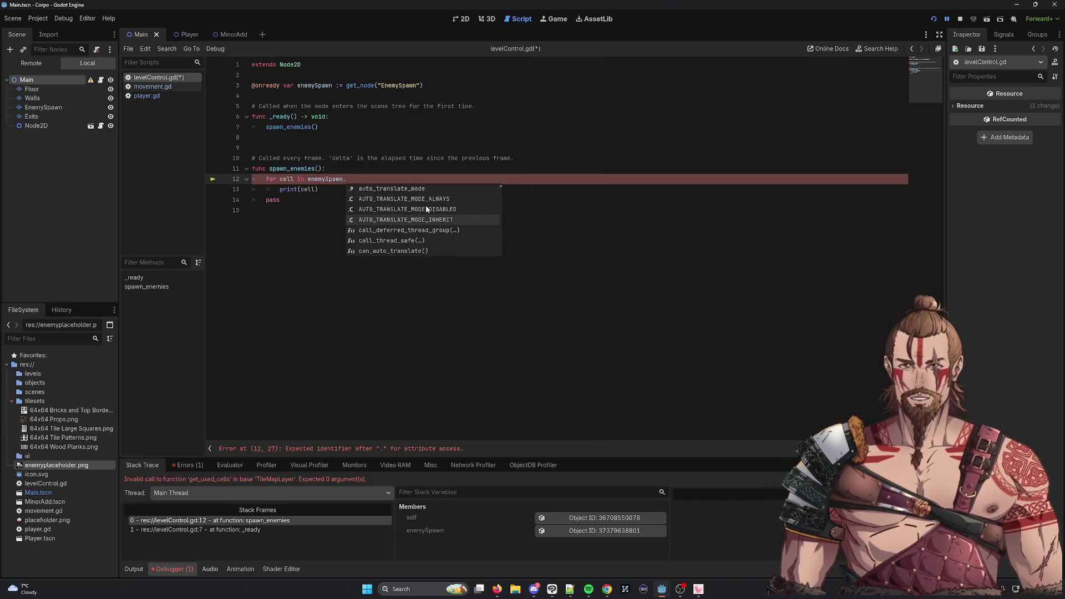
key(Down)
key(Down)
key(Down)
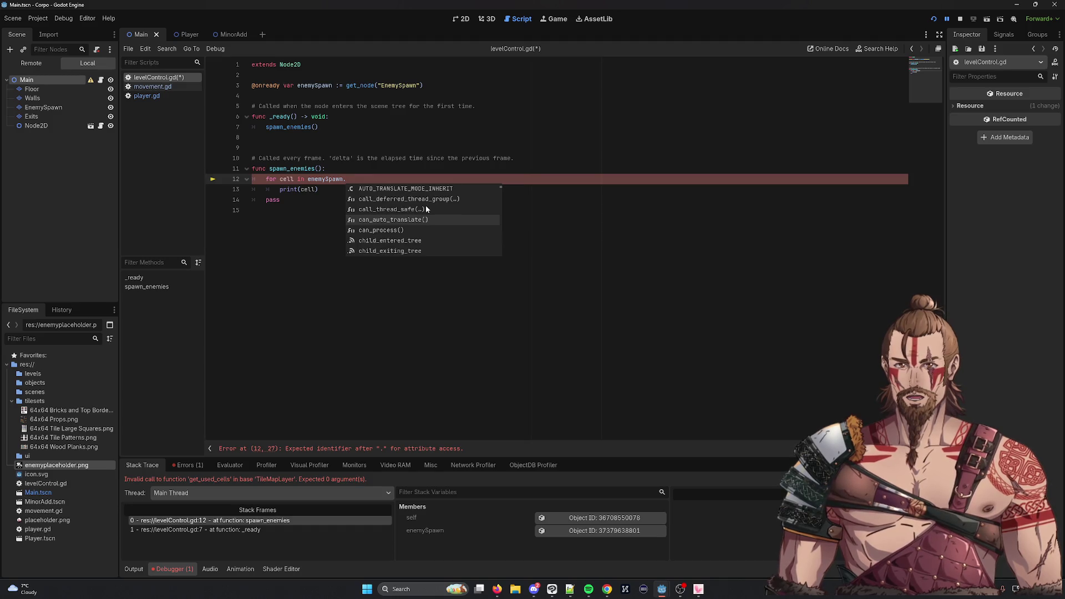
key(Down)
key(Down)
key(Down)
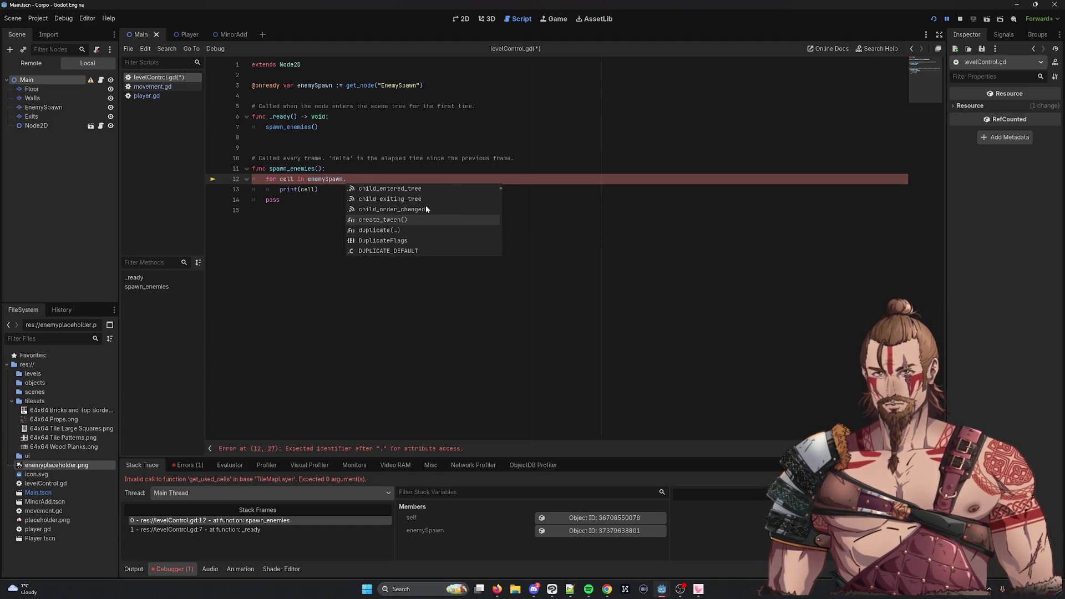
key(Down)
scroll(425, 205, down, 10)
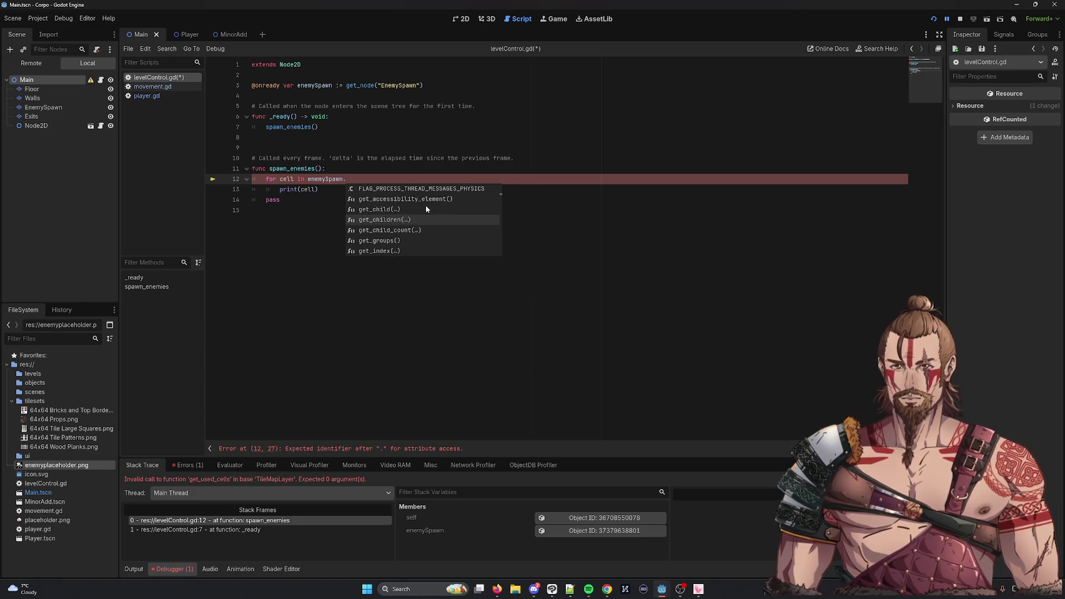
scroll(426, 209, down, 7)
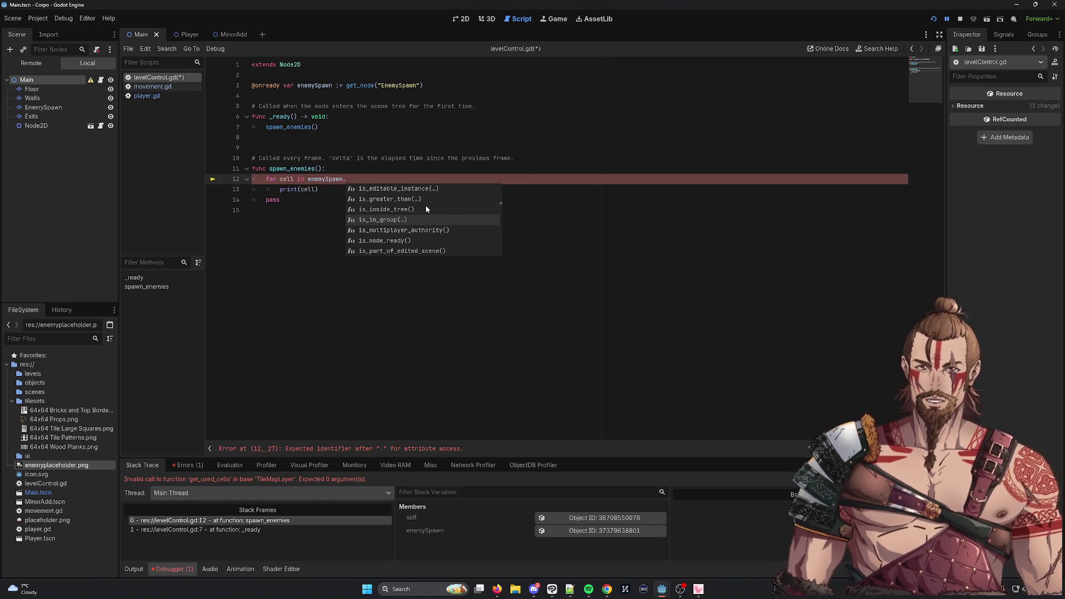
scroll(426, 209, down, 9)
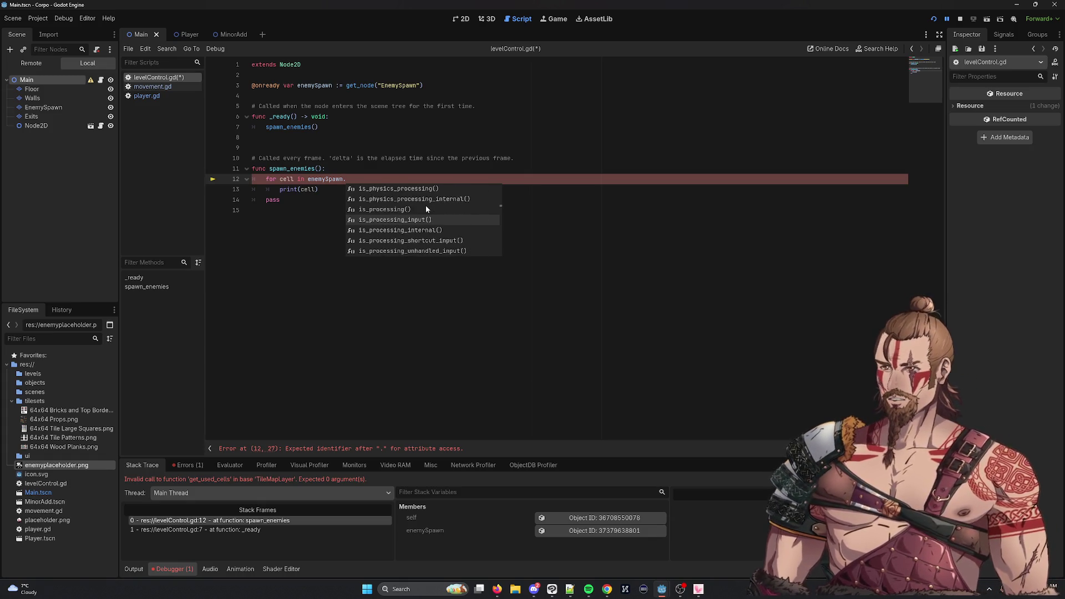
scroll(426, 209, down, 5)
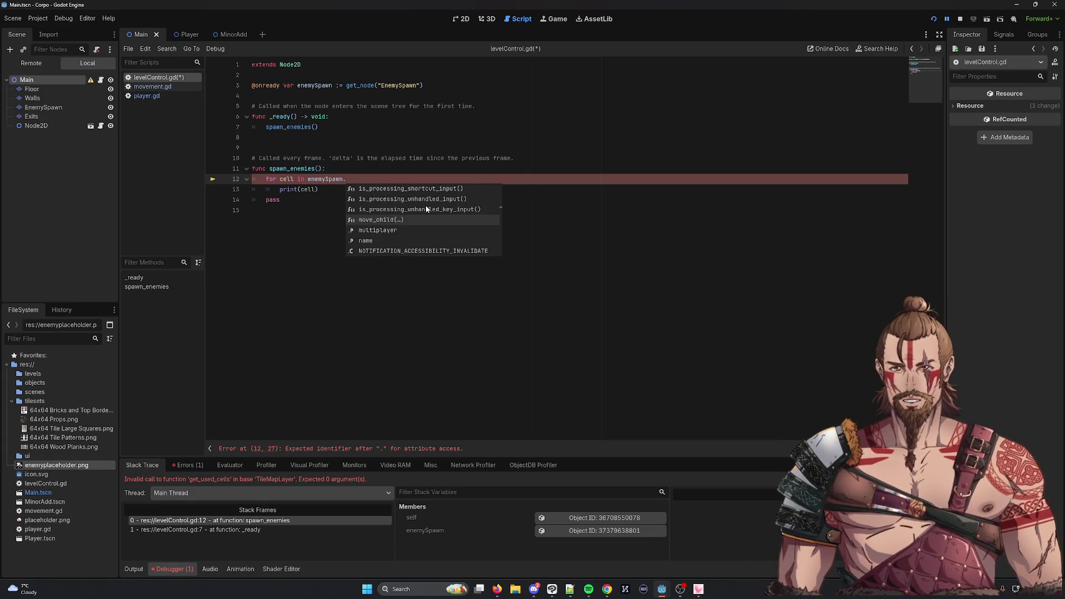
Drop the 'cell' member attempt, finish the line as 'for cell in enemySpawn:' and save
text(cell)
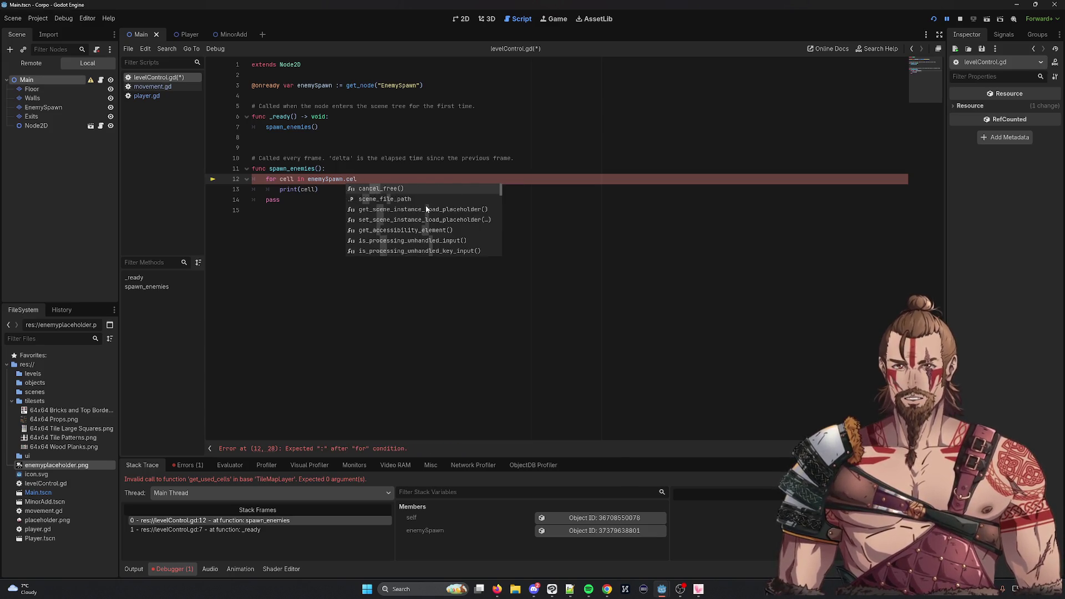
key(Down)
key(Down)
key(Down)
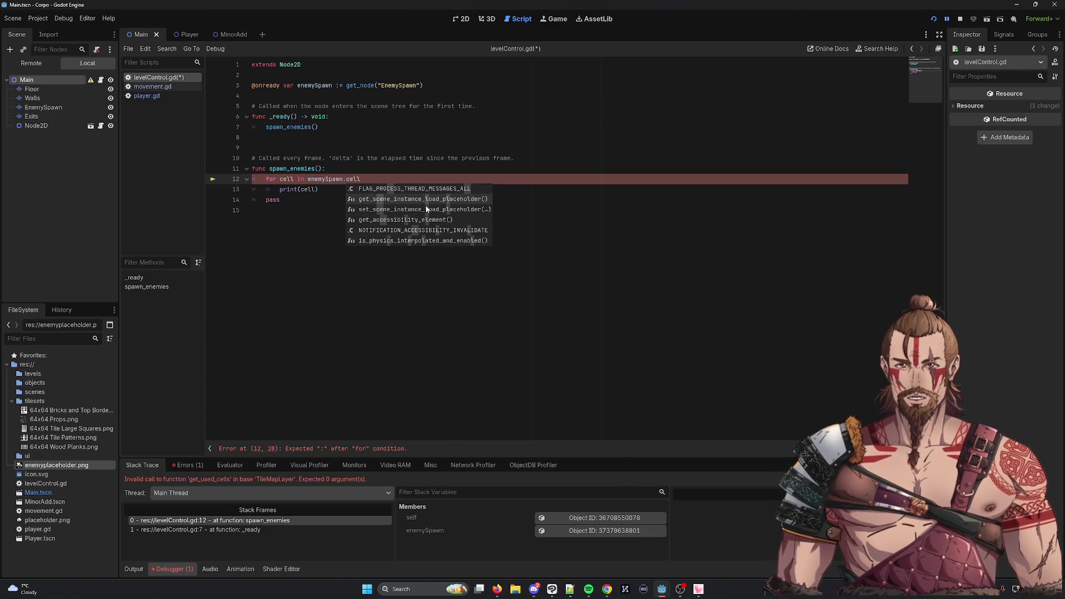
key(BackSpace)
key(BackSpace)
key(BackSpace)
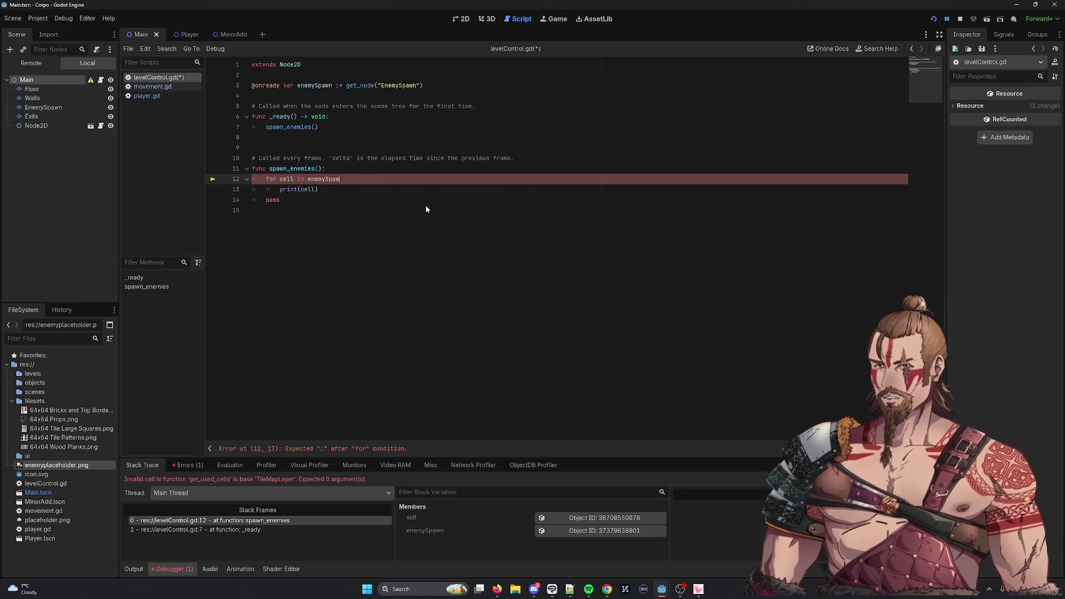
click(325, 179)
click(339, 179)
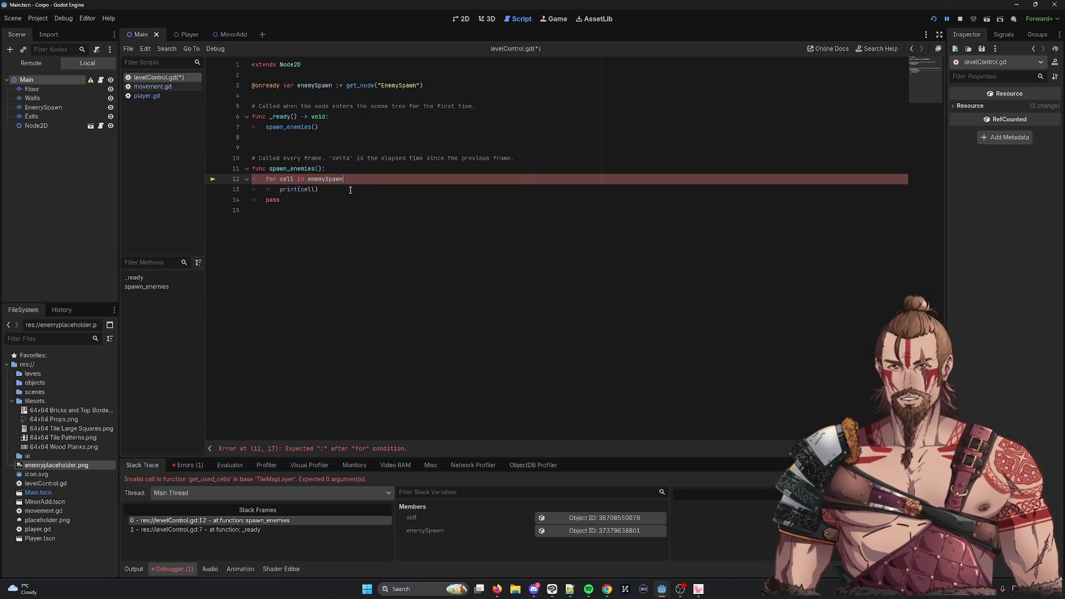
text(.:)
key(ctrl+s)
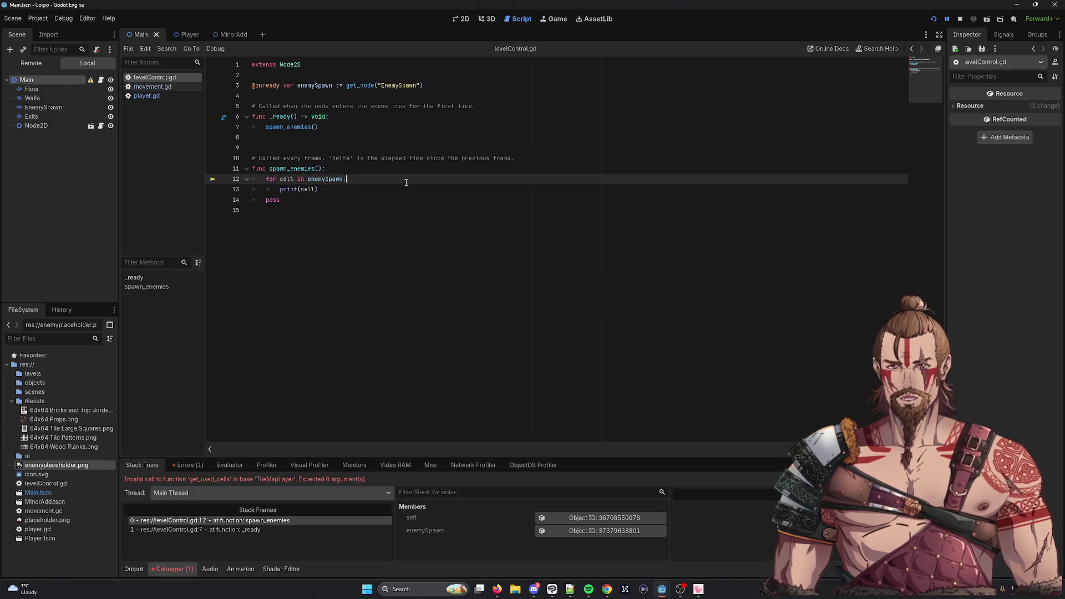
click(951, 17)
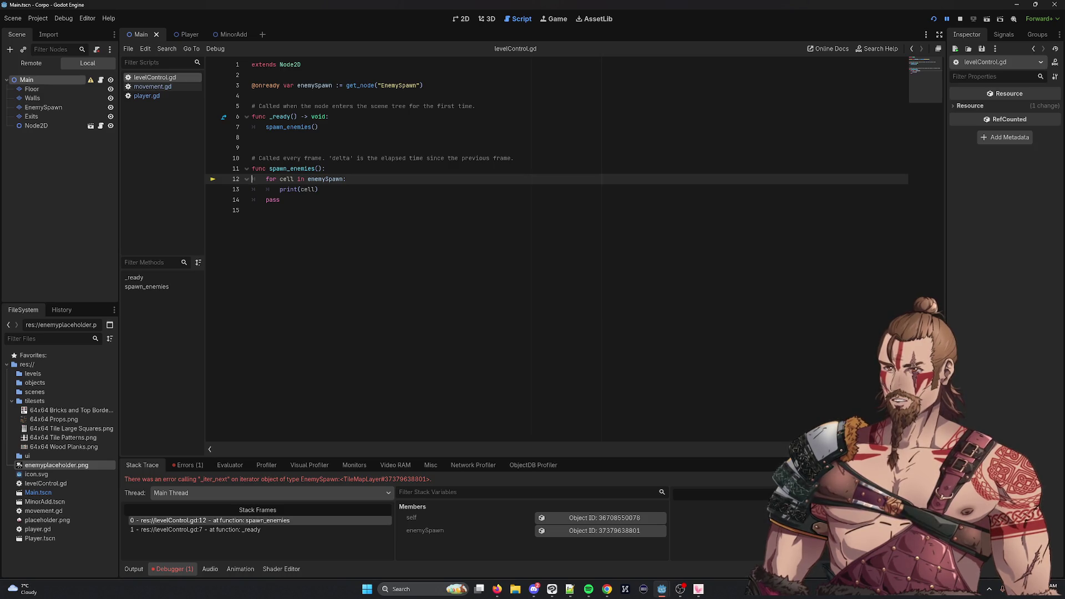
key(alt+Tab)
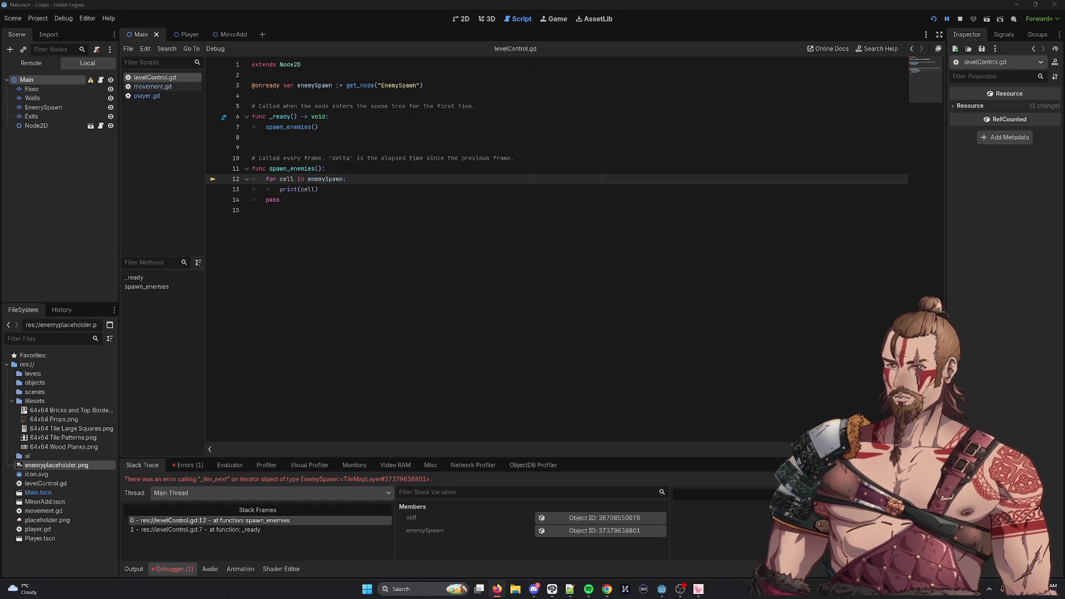
drag(428, 88, 298, 84)
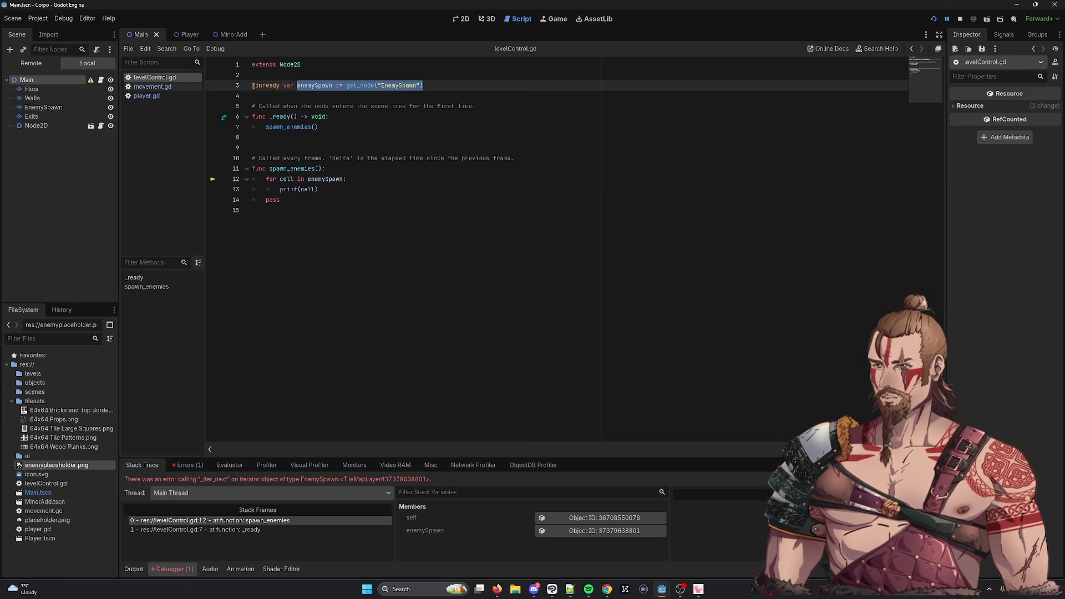
key(alt+Tab)
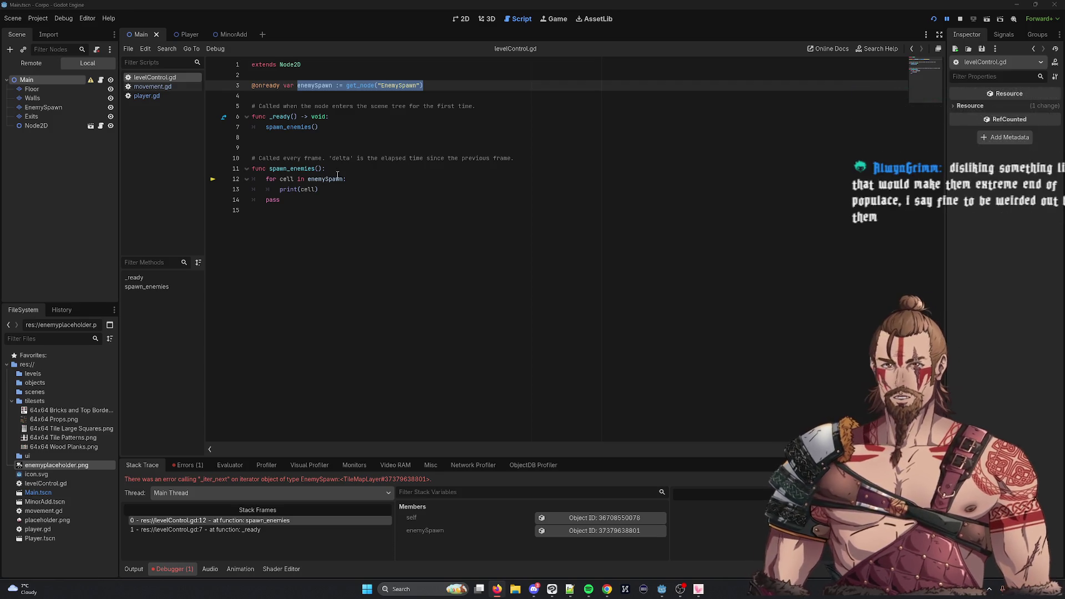
Replace '.map_to' after enemySpawn on line 12 with 'get_' and scroll through the getter suggestions
click(366, 180)
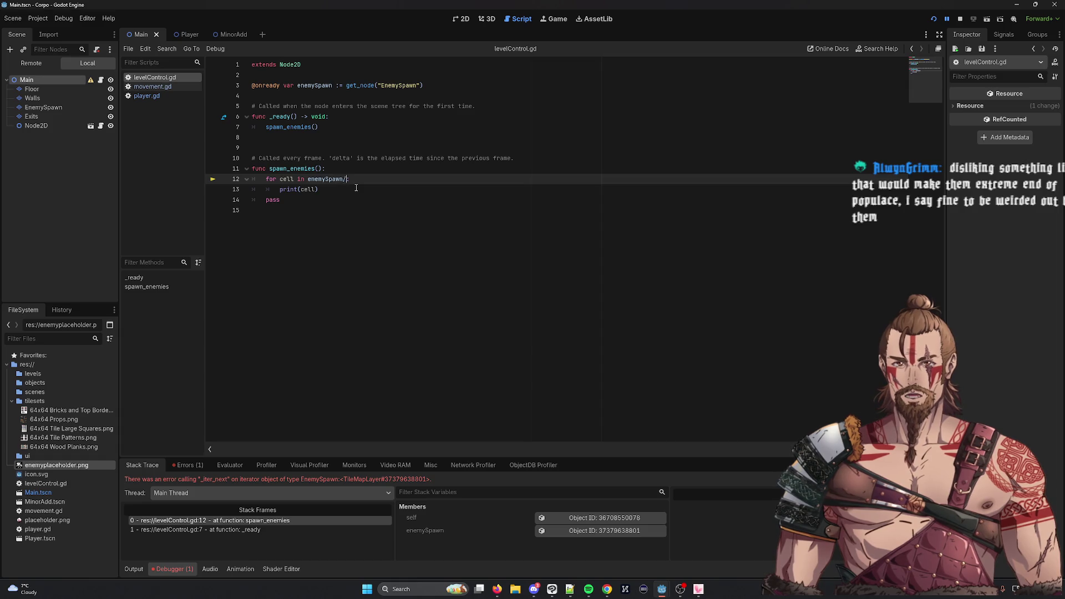
text(.)
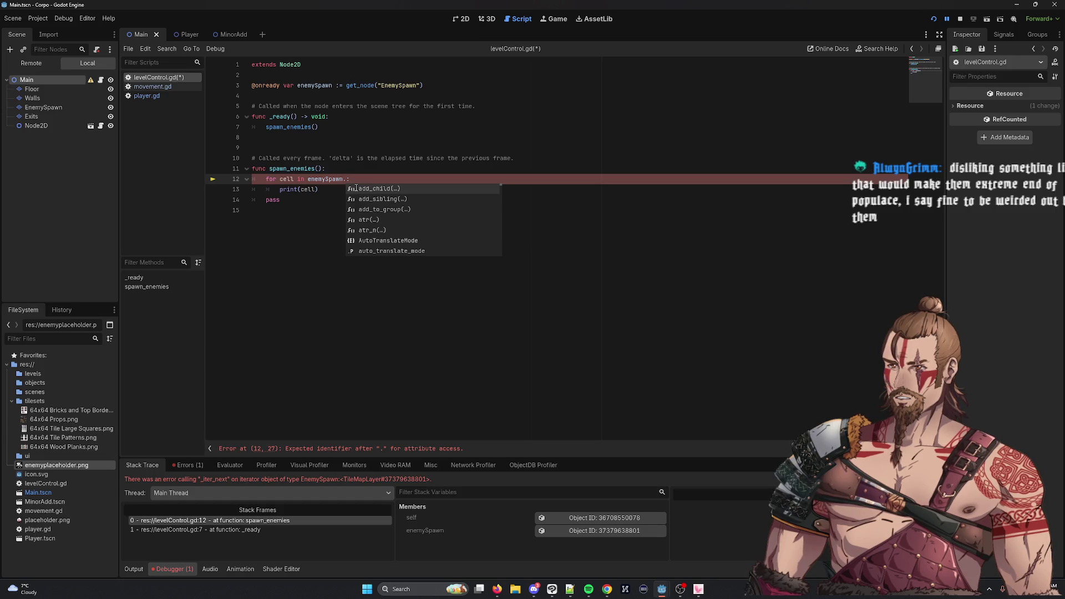
text(map_to)
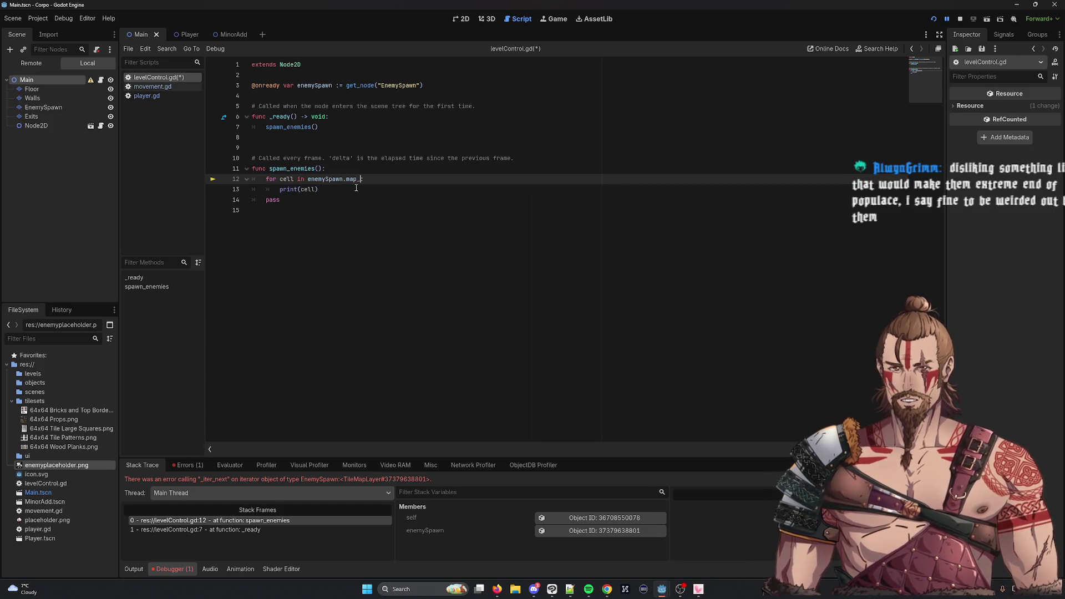
key(BackSpace)
key(BackSpace)
key(BackSpace)
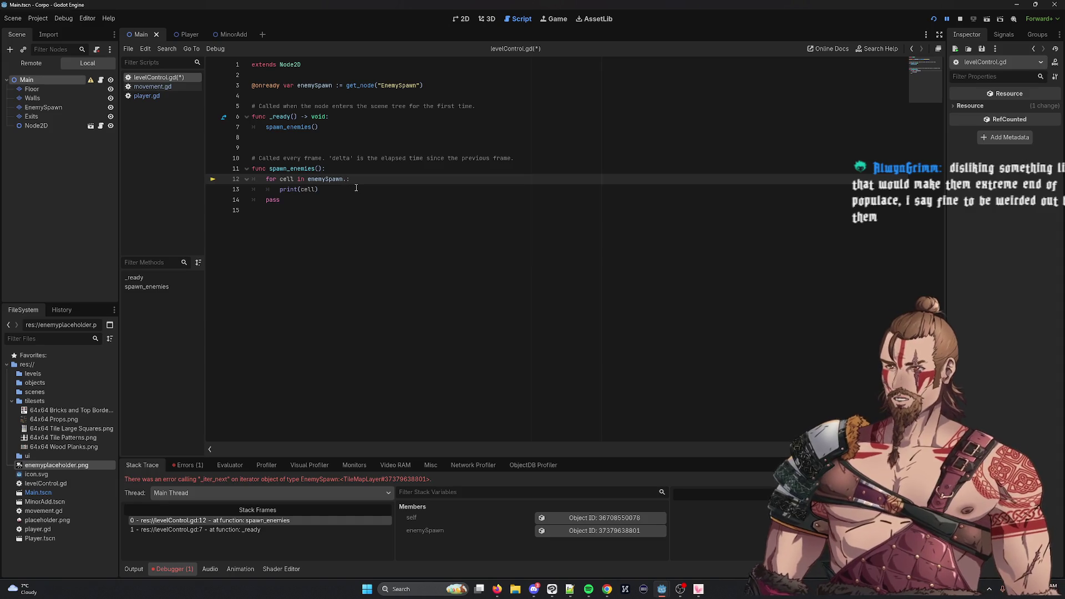
text(get_)
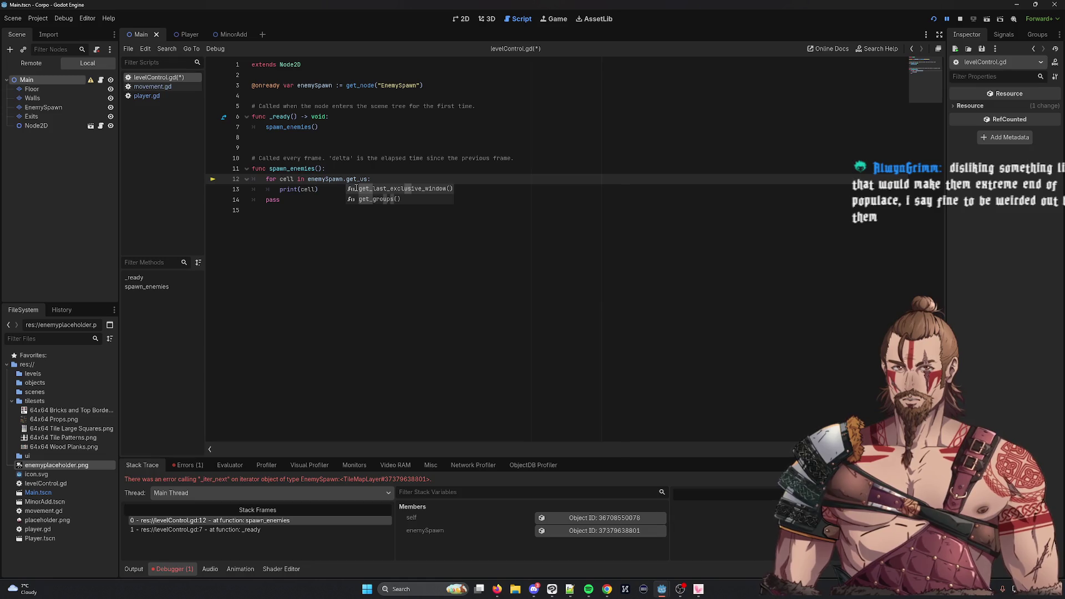
scroll(356, 188, down, 10)
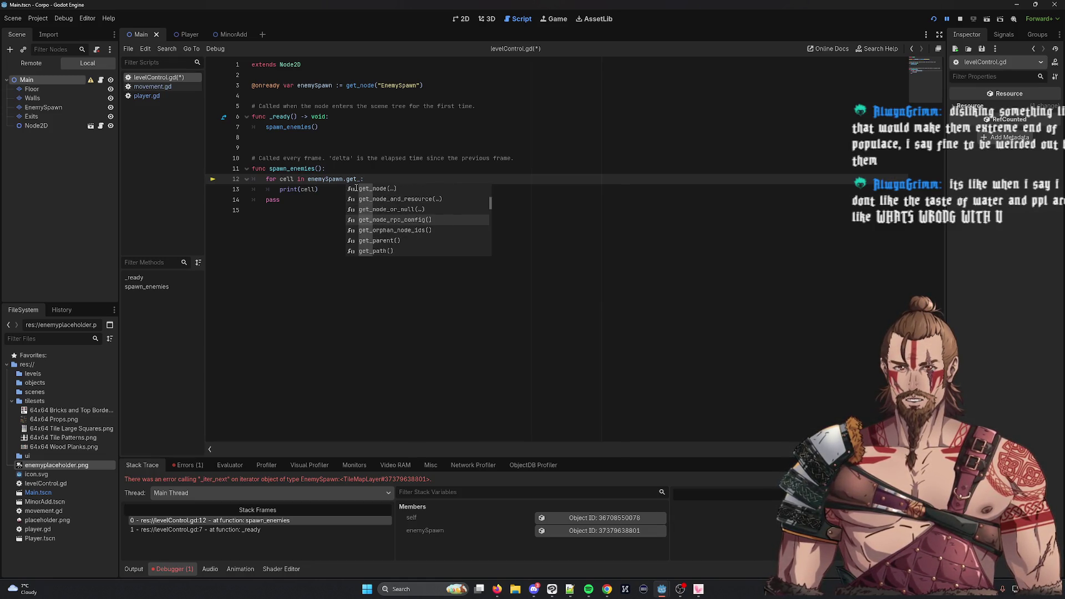
scroll(356, 189, down, 2)
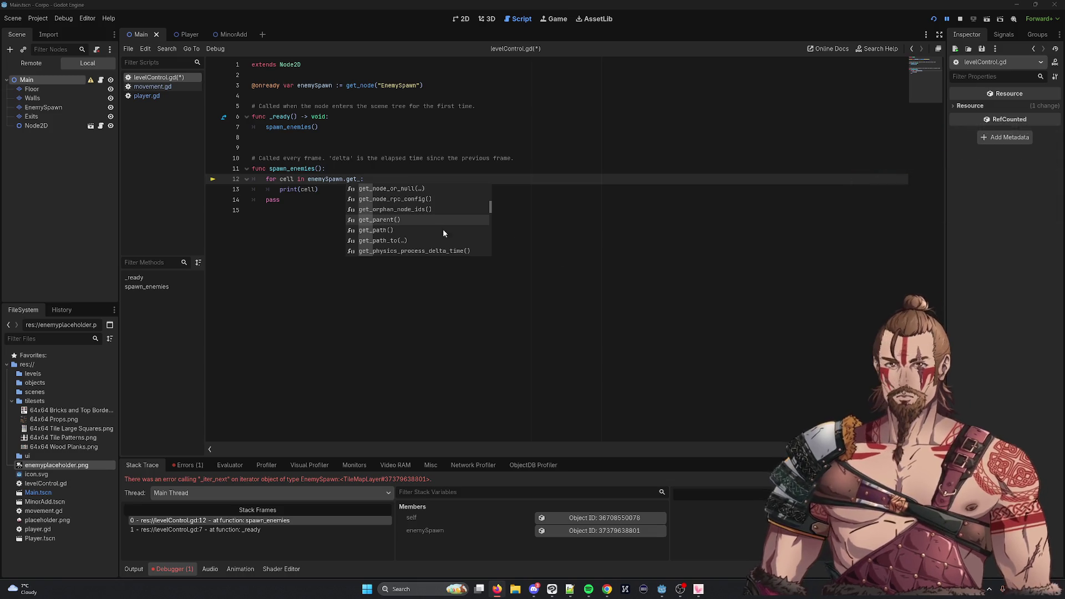
key(Escape)
key(Up)
Complete the loop as enemySpawn.get_used_cells(), removing the 0 argument, and save and test-run it
key(Down)
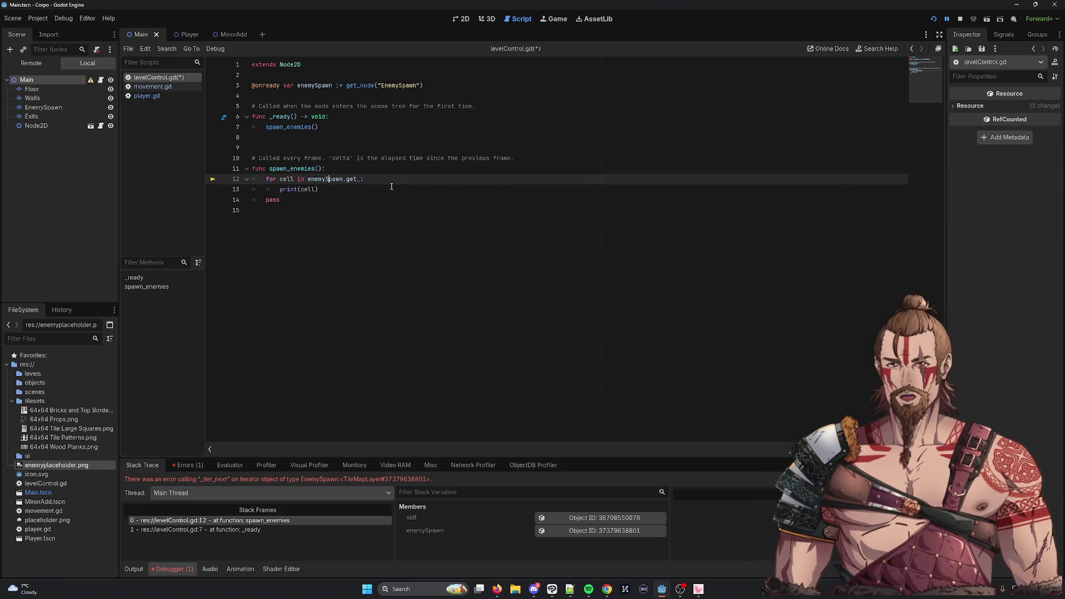
text(used_cells(0):)
key(ctrl+s)
key(BackSpace)
key(F5)
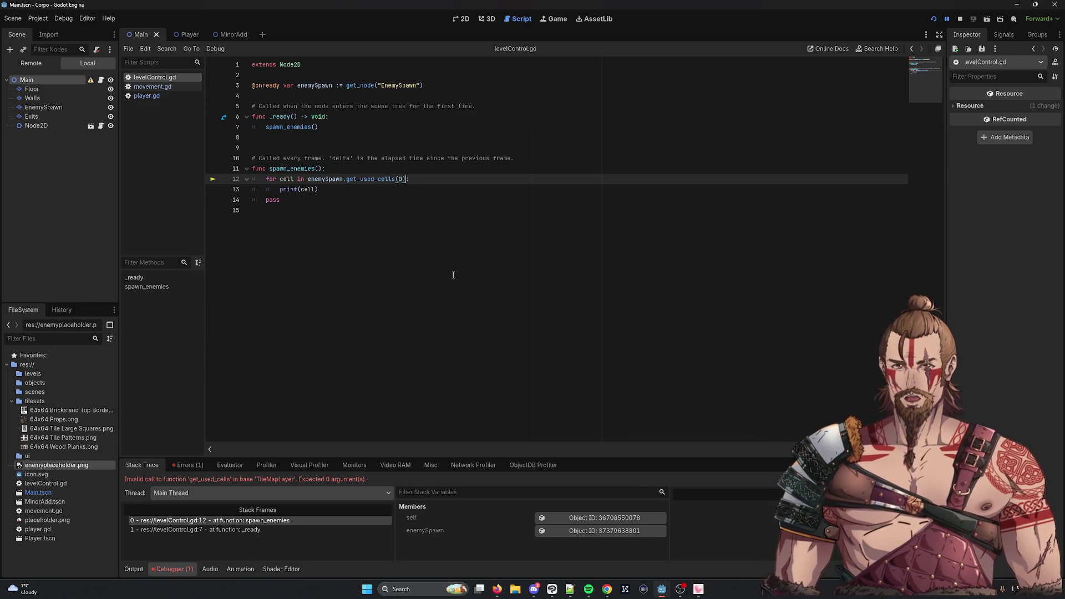
key(BackSpace)
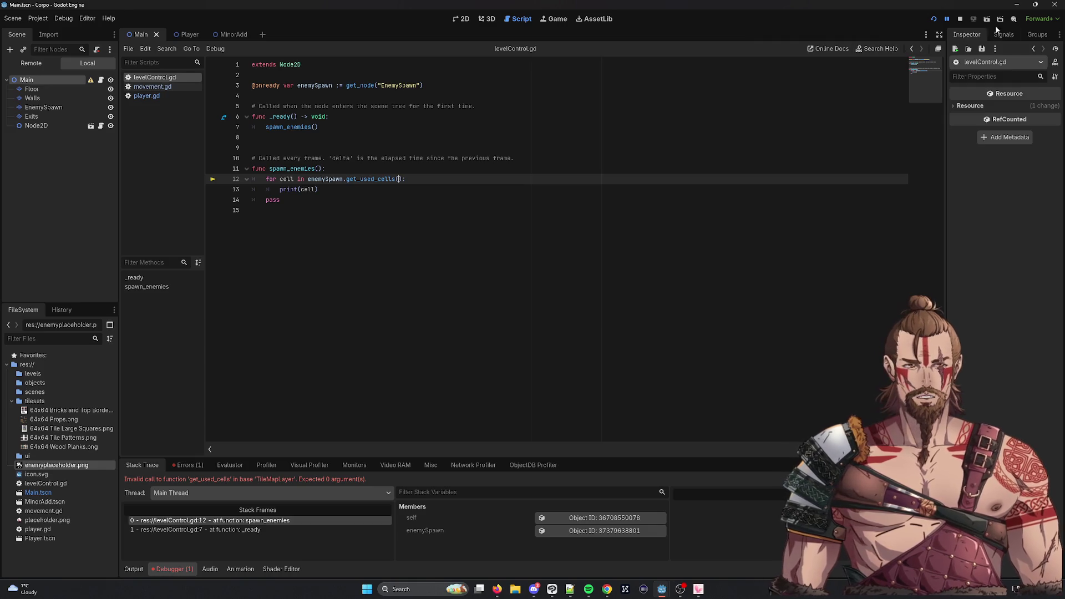
click(935, 19)
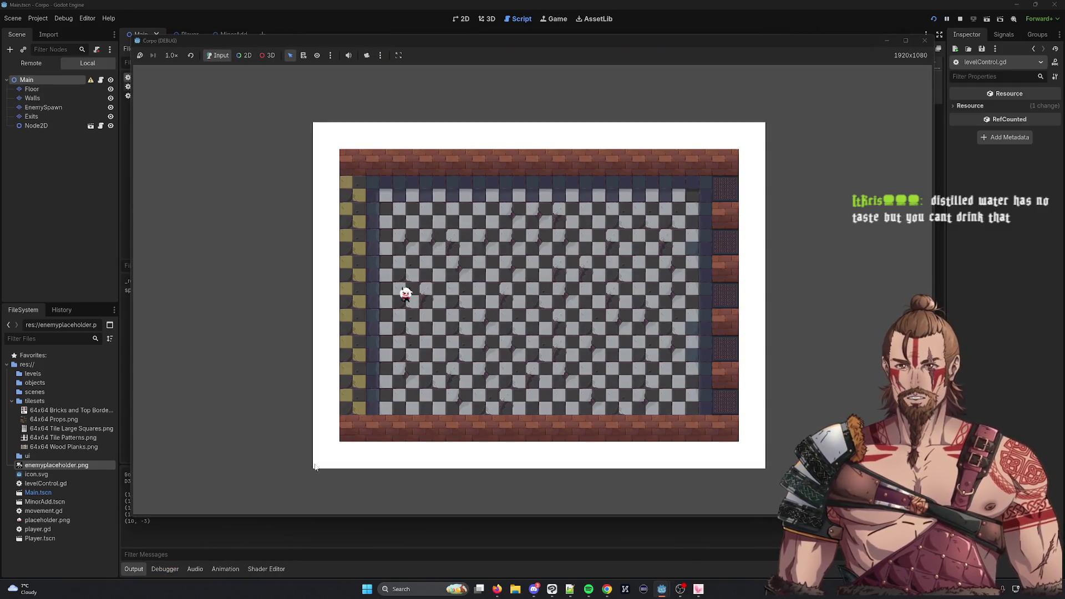
Check the five printed EnemySpawn cells in column 10, view the level in 2D, and stop the game
click(210, 537)
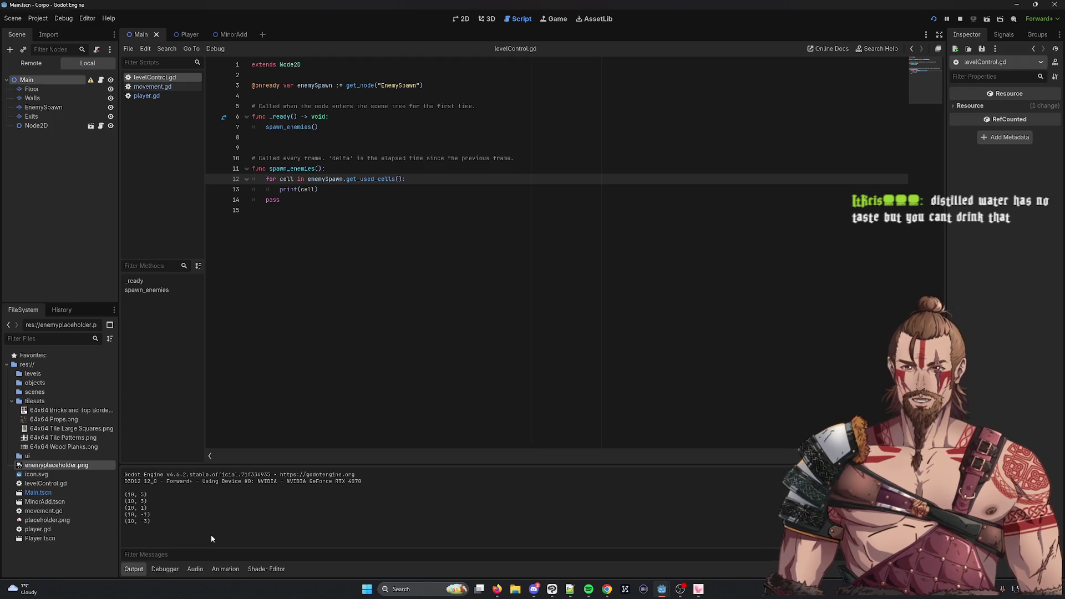
drag(124, 494, 150, 515)
click(464, 19)
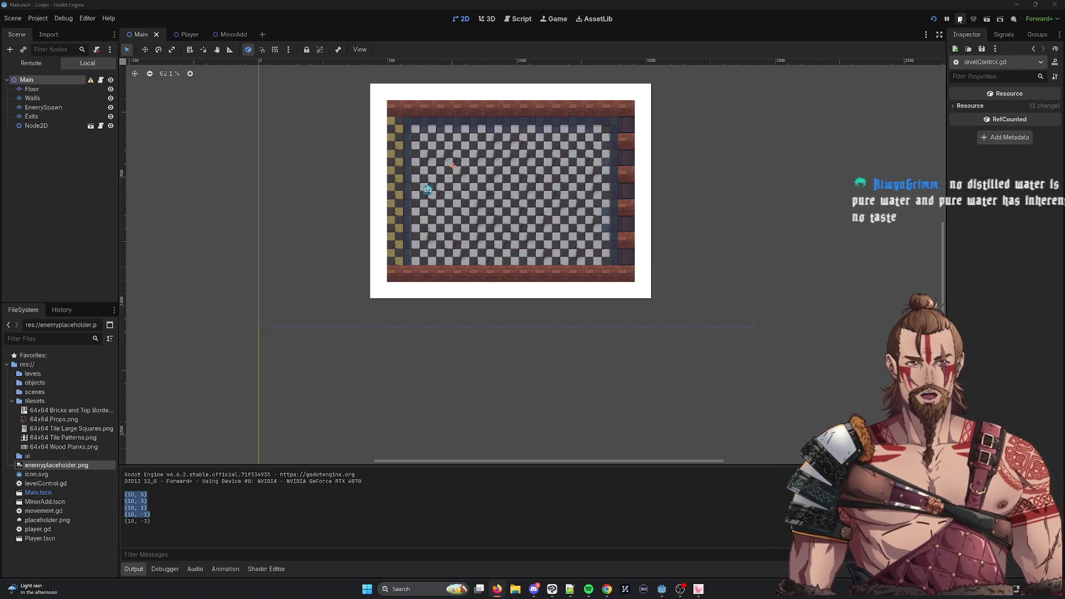
key(F8)
Look over the MinorAdd and Main scenes, then open levelControl.gd and start rewriting the print(cell) line
click(227, 34)
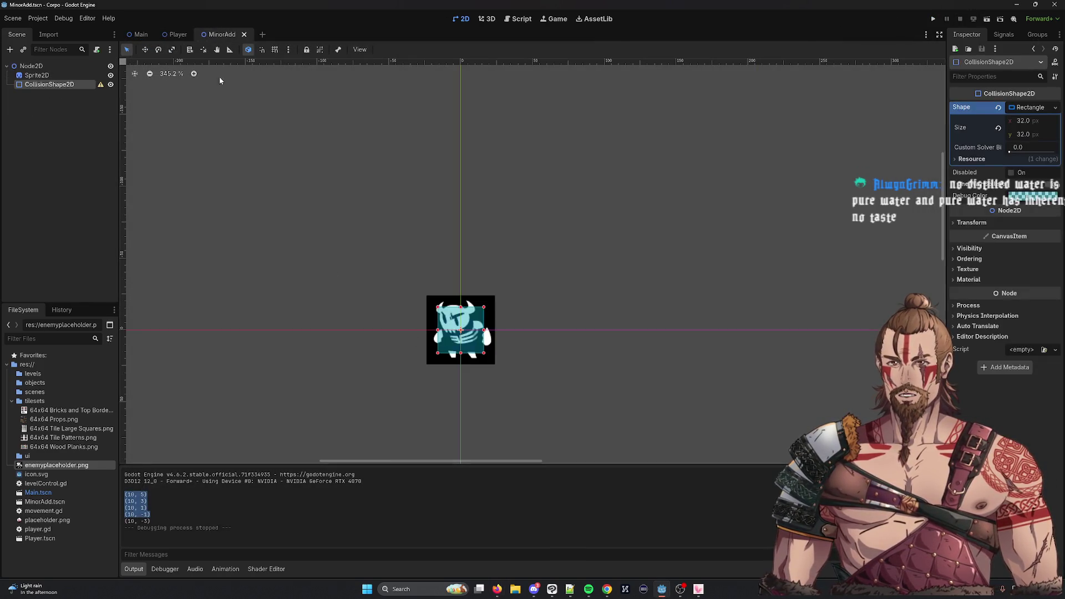
click(139, 34)
click(518, 22)
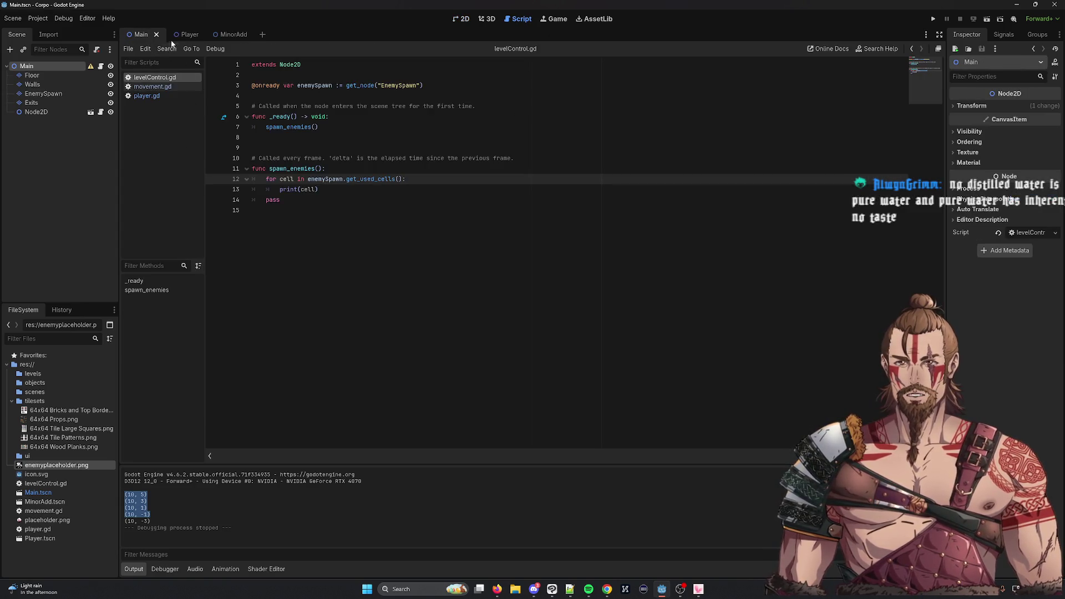
click(229, 34)
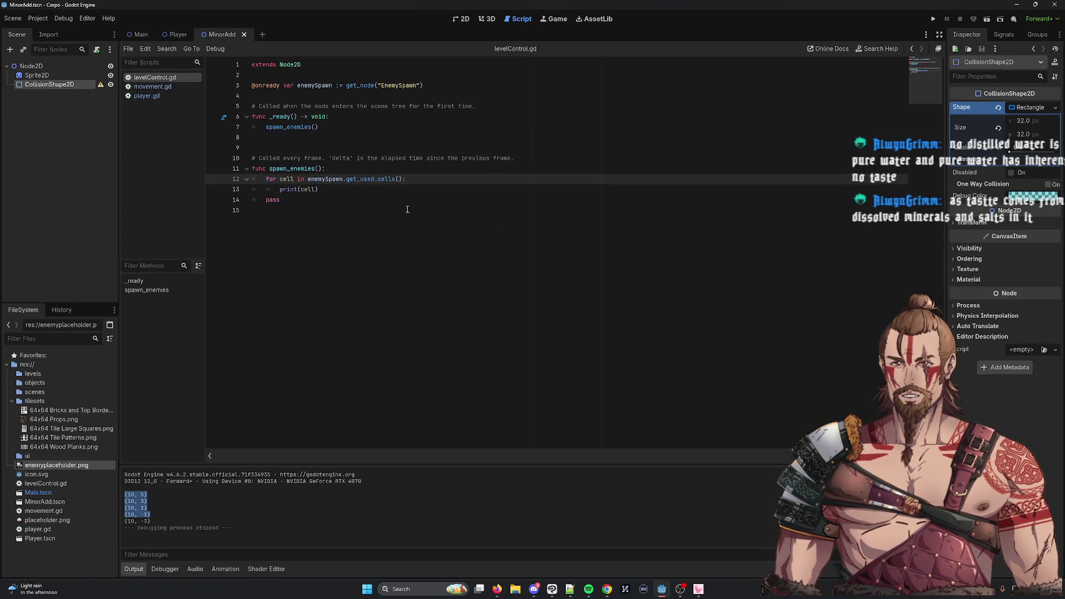
click(344, 193)
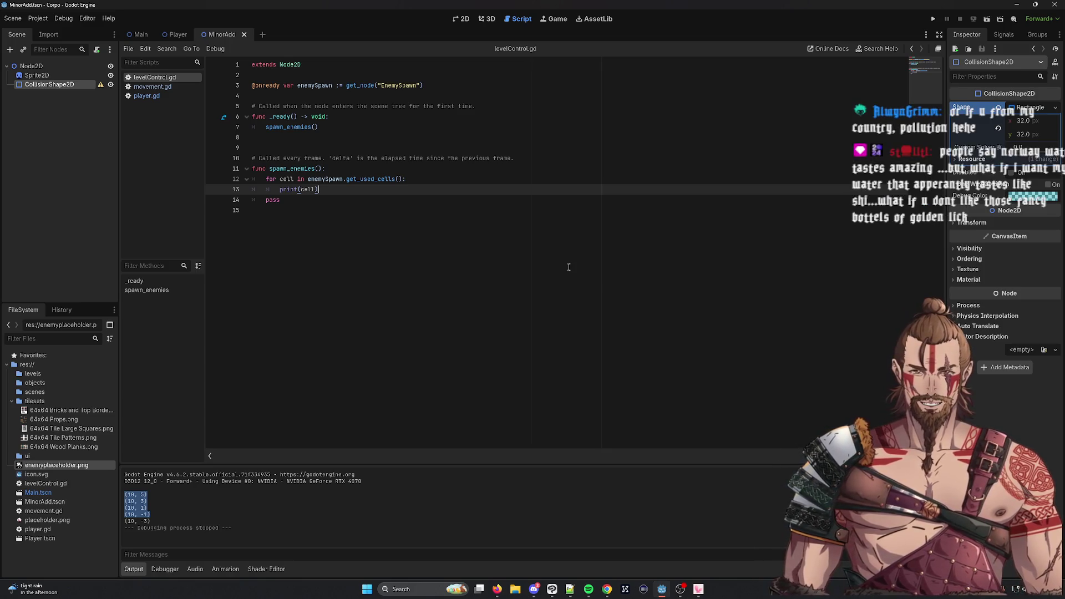
key(BackSpace)
key(BackSpace)
key(BackSpace)
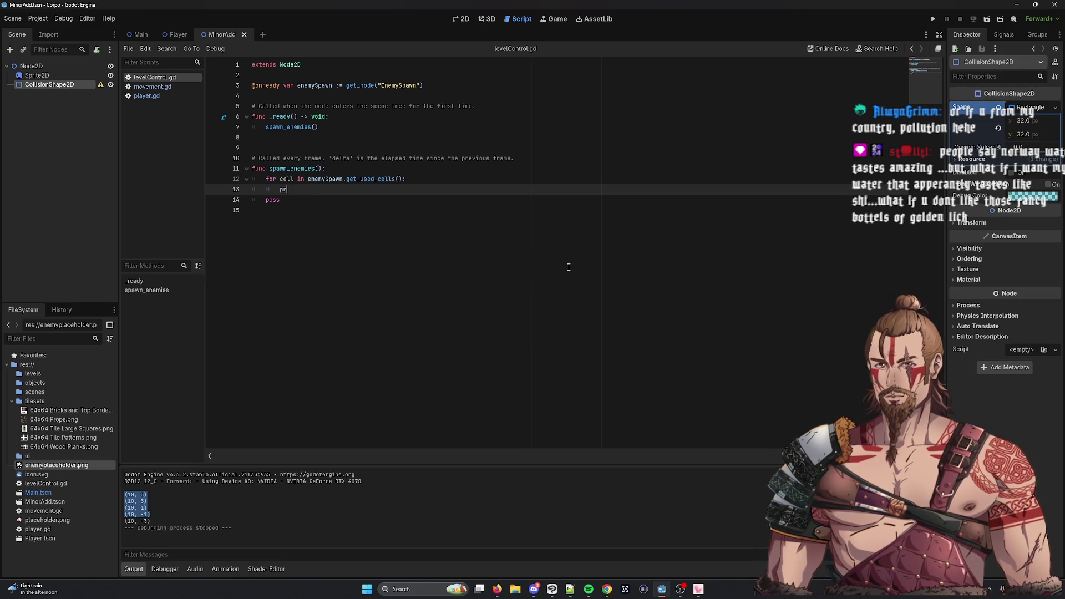
Rewrite line 13 as print(enemySpawn.map_to_local(cell)) and run the game
text(rint(cell)
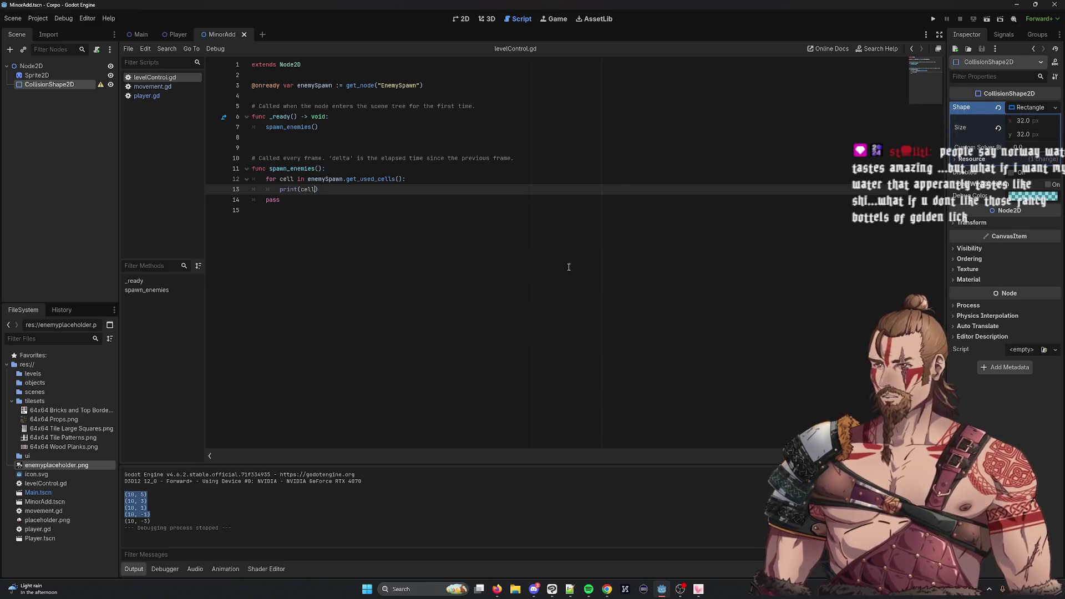
key(BackSpace)
key(BackSpace)
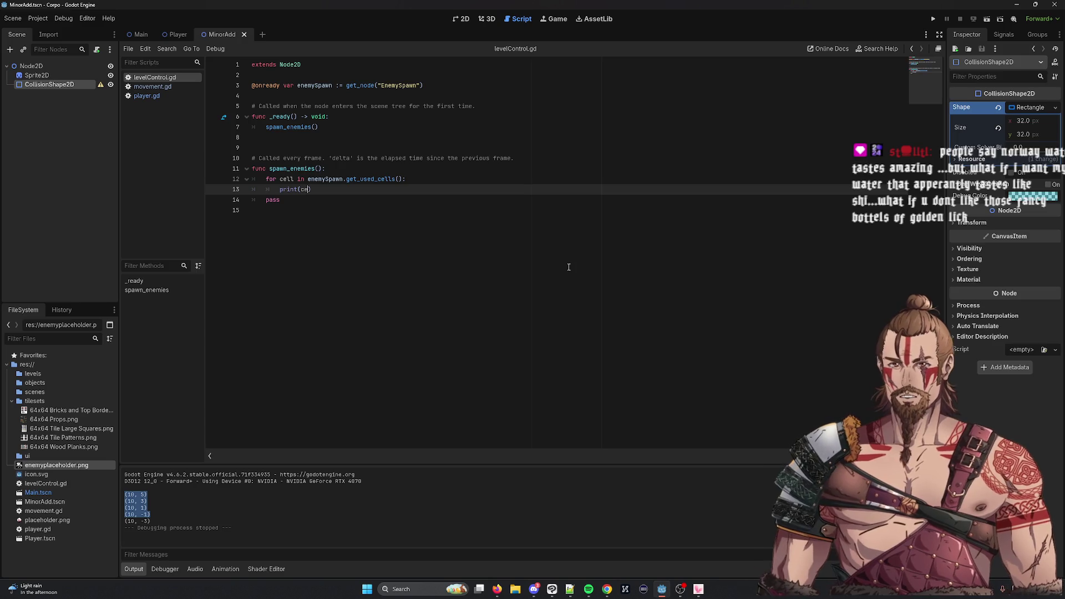
double_click(304, 189)
text(enemySpawn/)
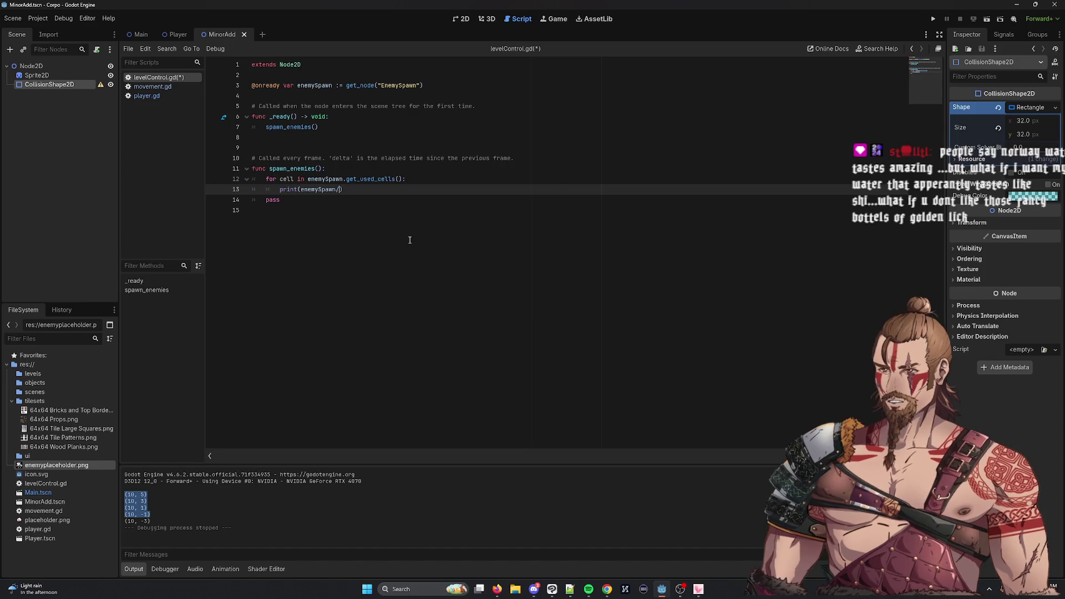
text(ma)
key(BackSpace)
key(BackSpace)
key(BackSpace)
text(.map)
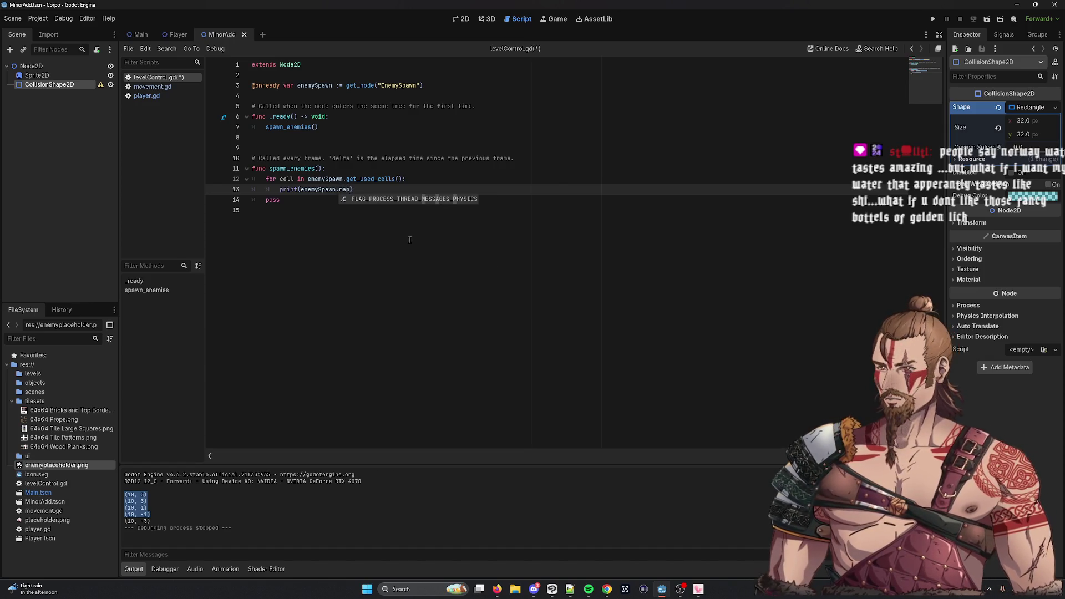
text(_to_local()
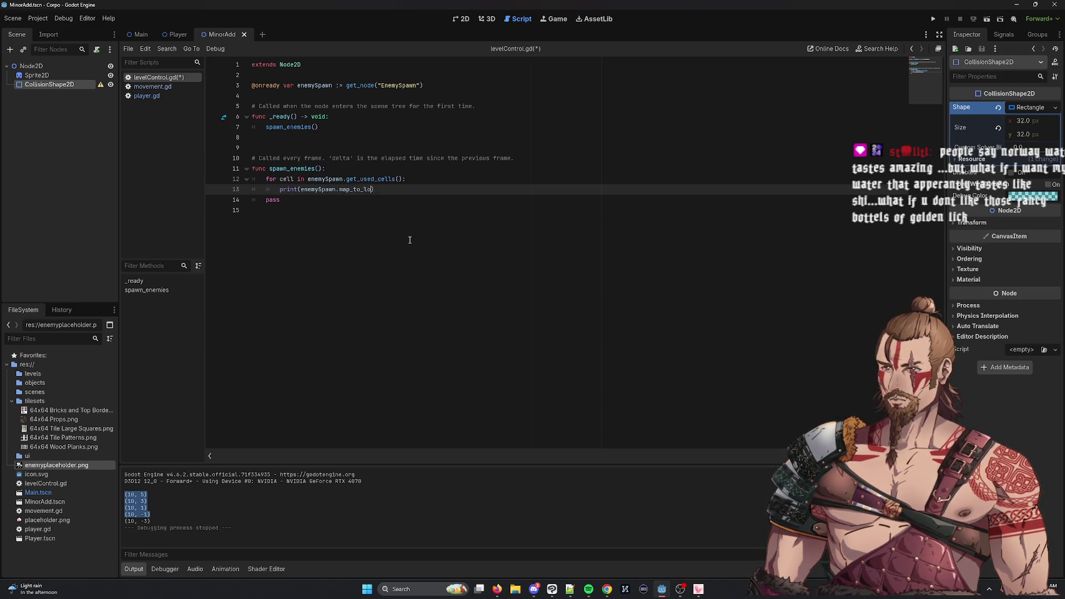
text(cell)
key(End)
text(;)
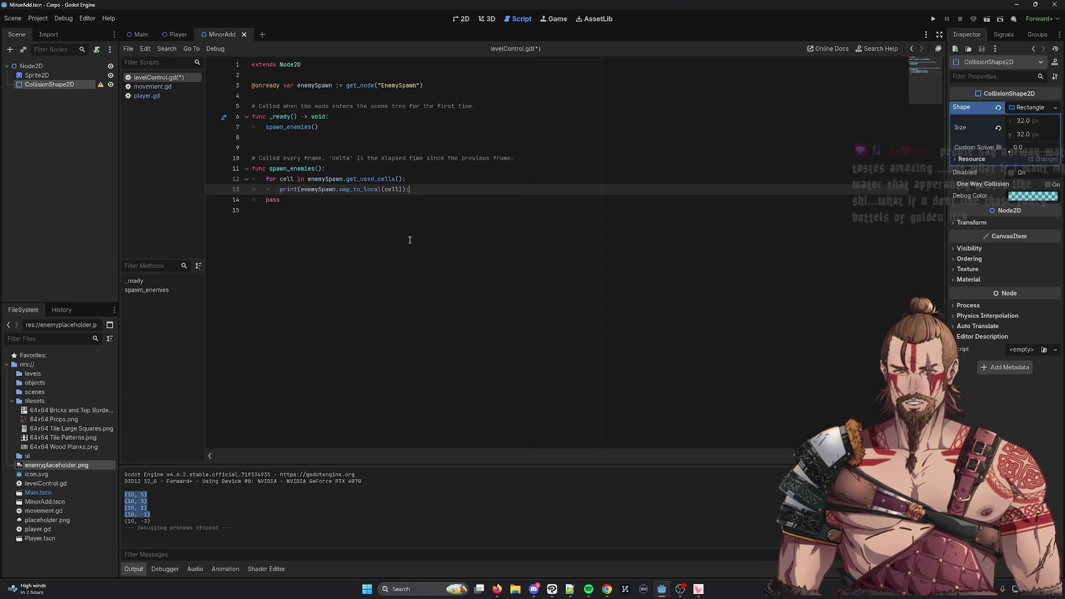
key(BackSpace)
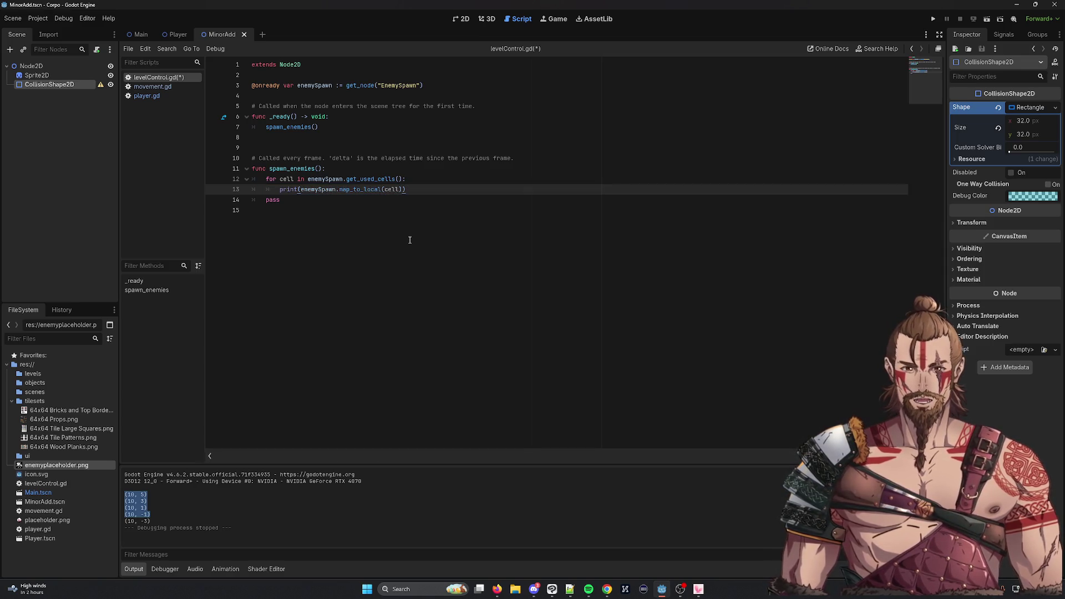
click(933, 19)
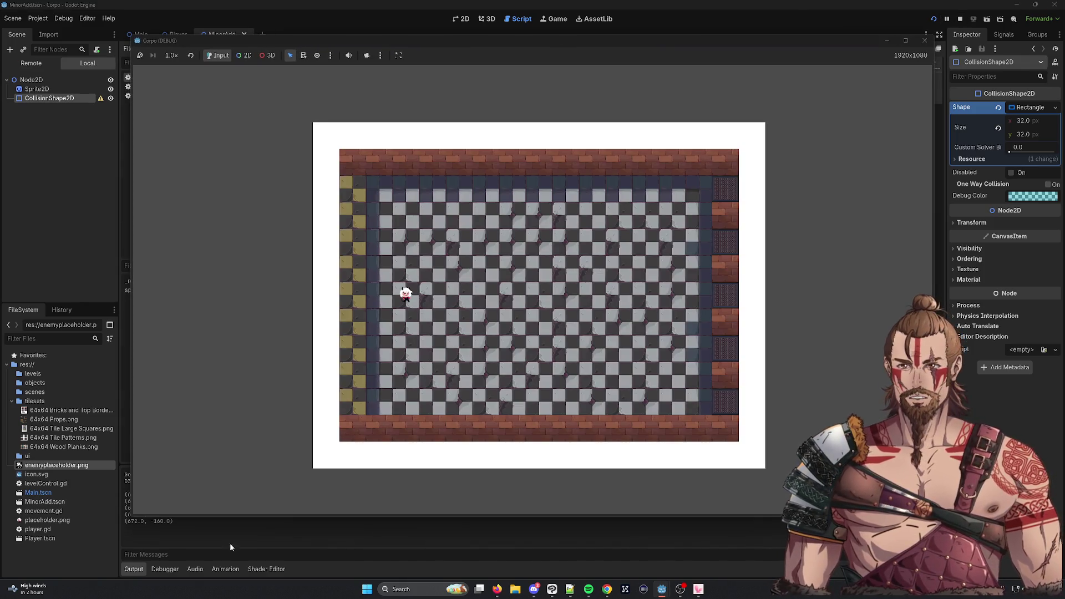
Check printed spawn positions such as (672.0, 352.0), then add a blank line after the print call
click(197, 528)
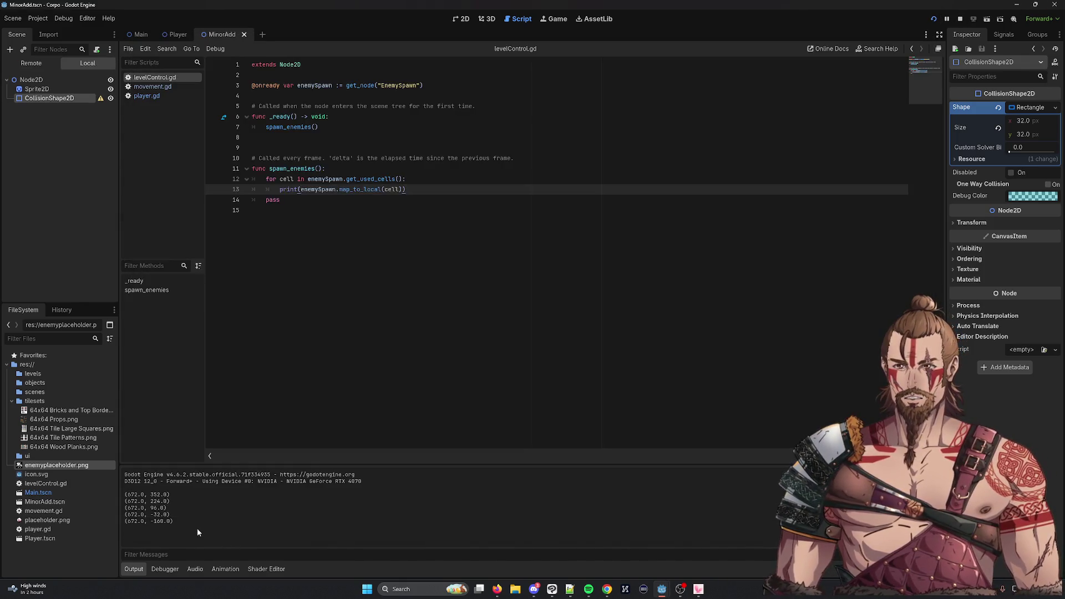
drag(131, 495, 171, 495)
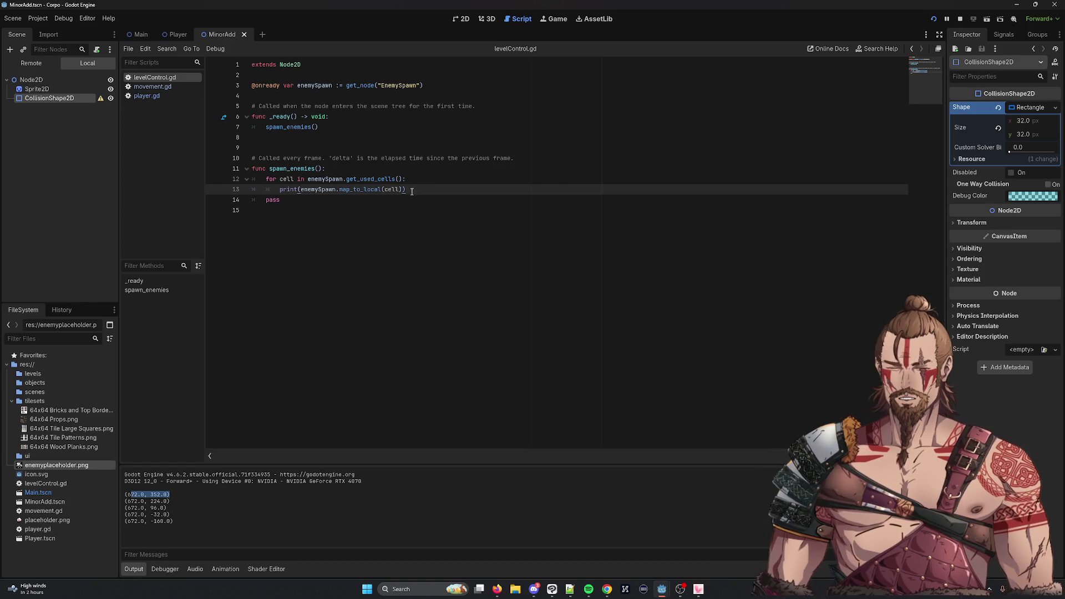
click(446, 244)
click(435, 191)
key(Return)
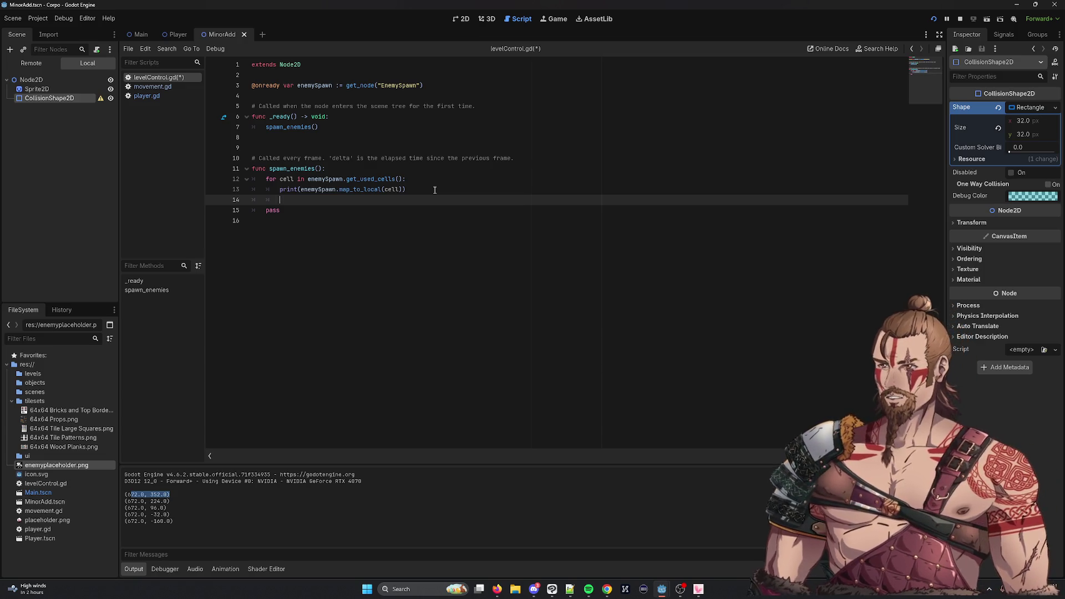
Begin the declaration 'var enemy =' on line 14, then switch over to the browser
text(v)
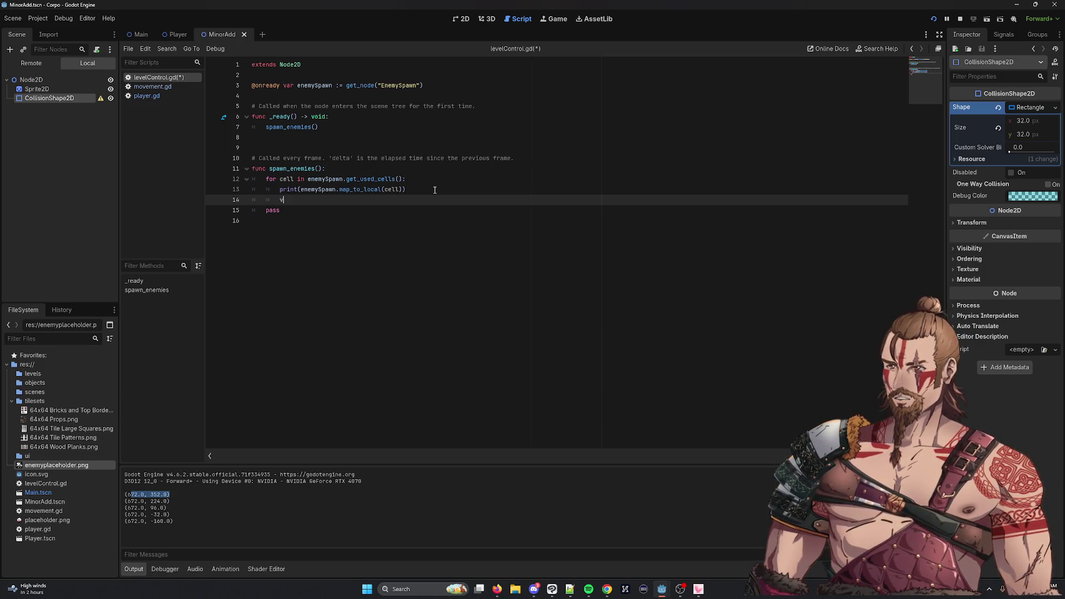
text(ar enemy =)
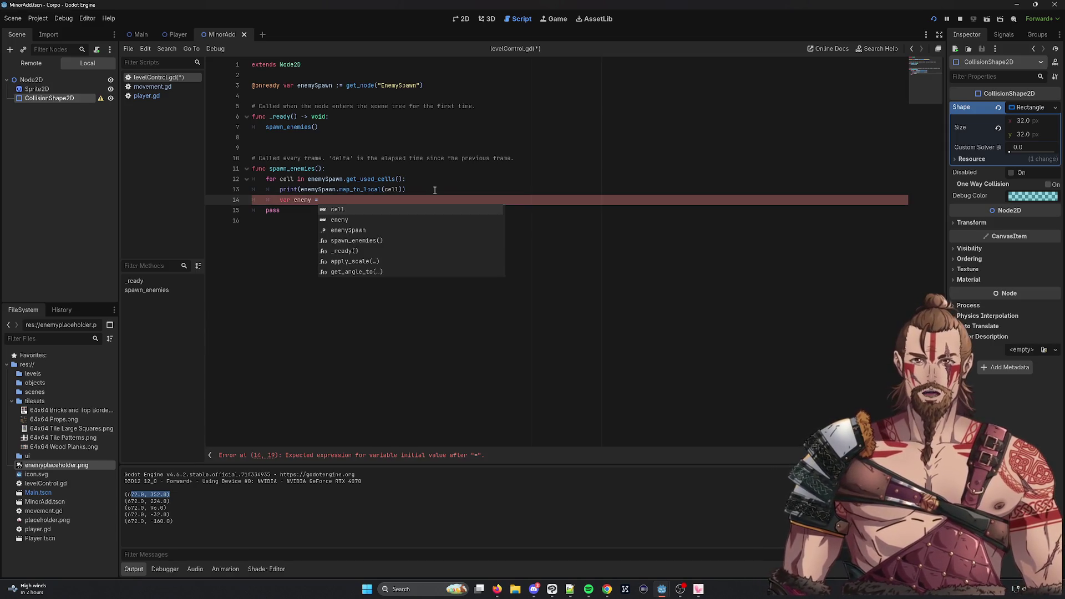
double_click(286, 201)
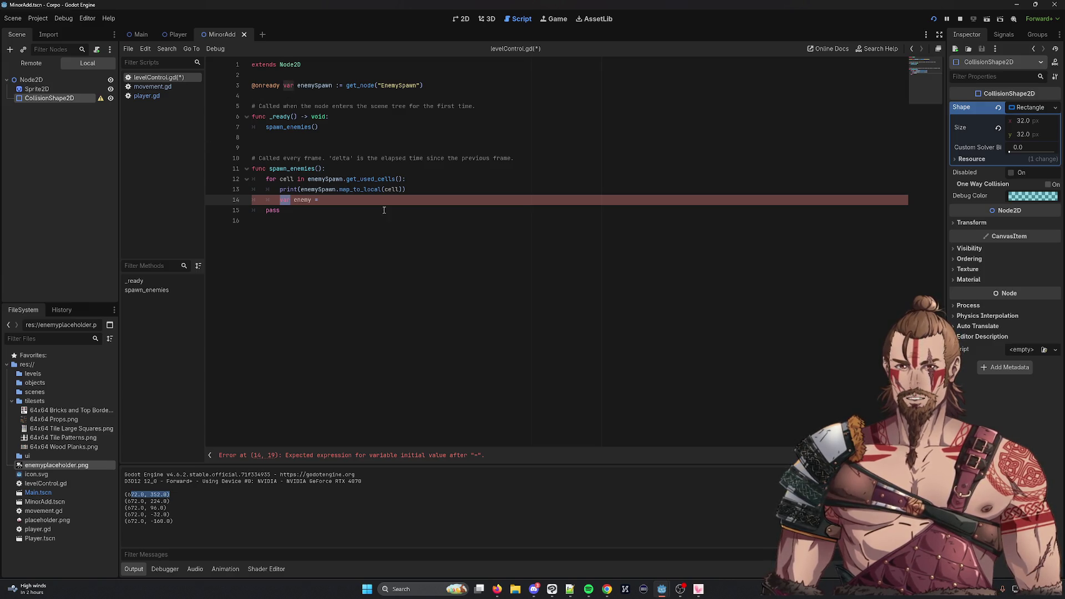
key(End)
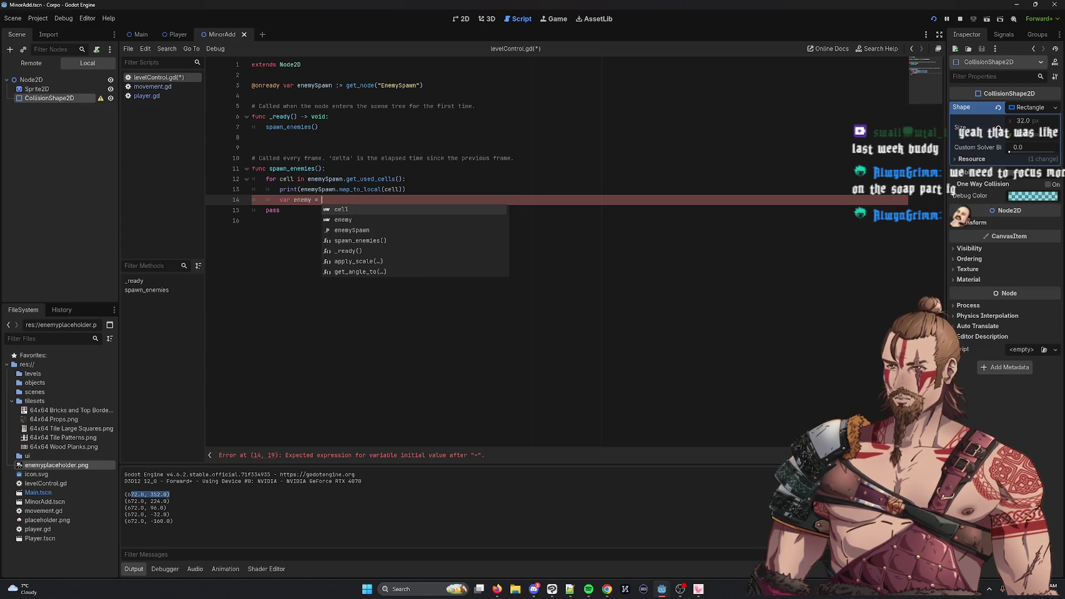
key(alt+Tab)
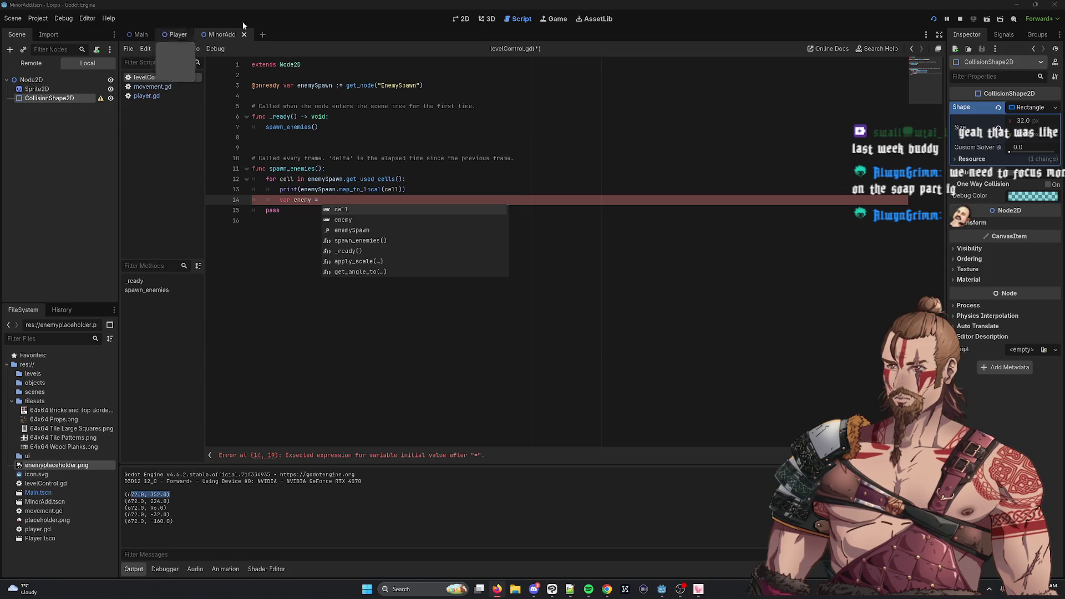
click(420, 76)
key(ctrl+v)
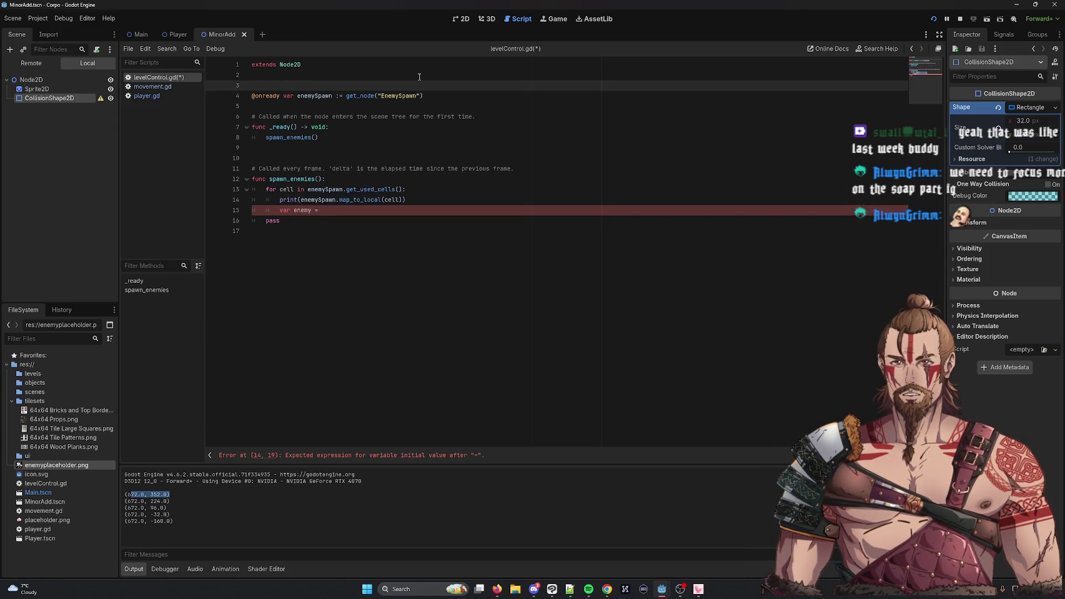
key(shift+Left)
key(shift+Left)
key(shift+Left)
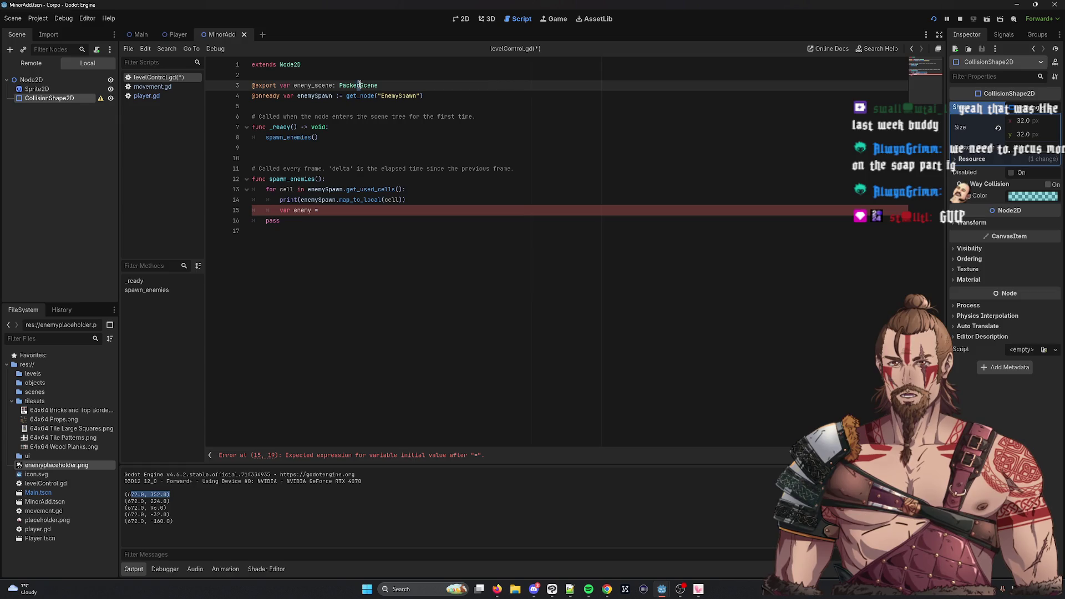
double_click(310, 88)
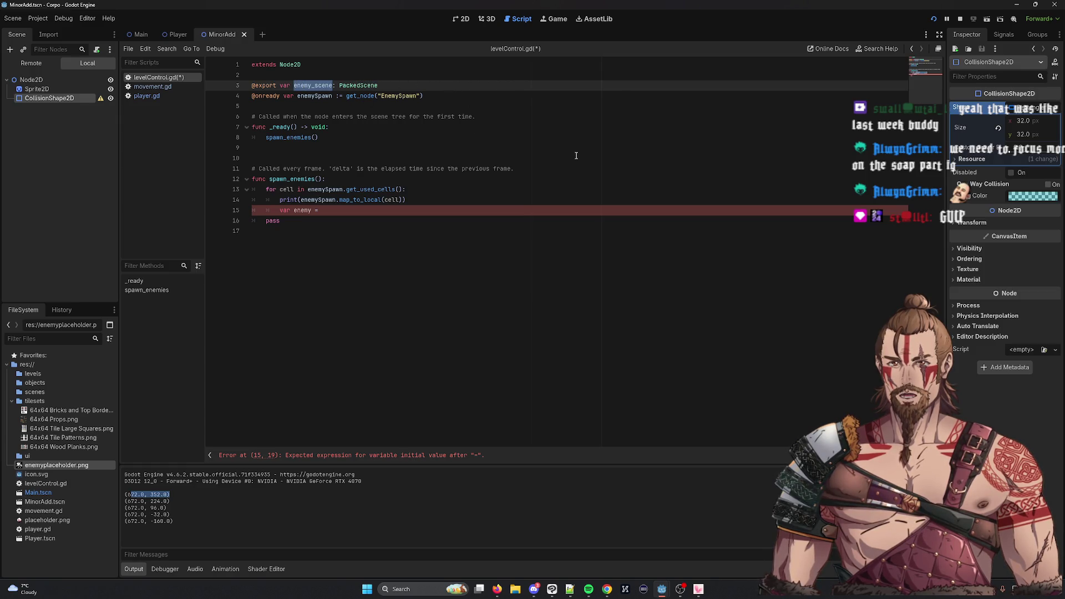
click(355, 210)
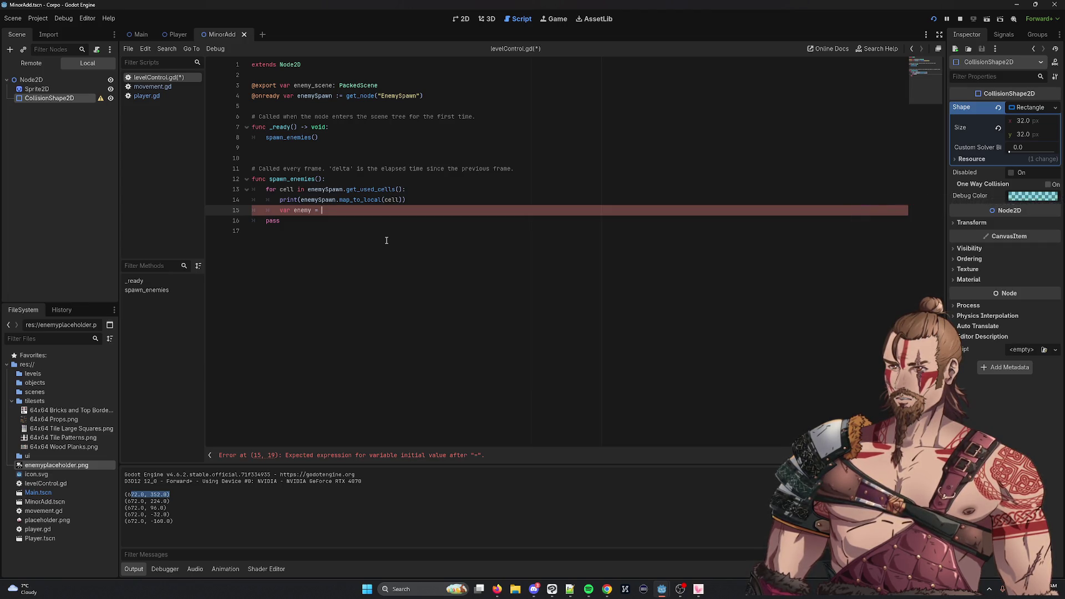
Replace the unfinished 'var enemy =' line with print(enemy_scene)
key(ctrl+k)
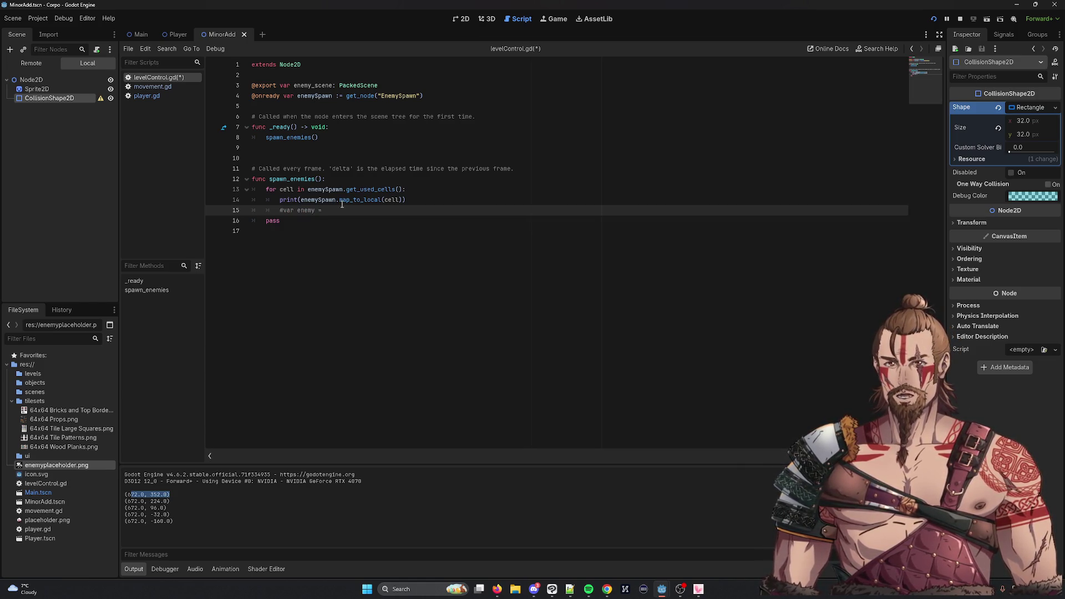
key(BackSpace)
key(BackSpace)
key(BackSpace)
text(p)
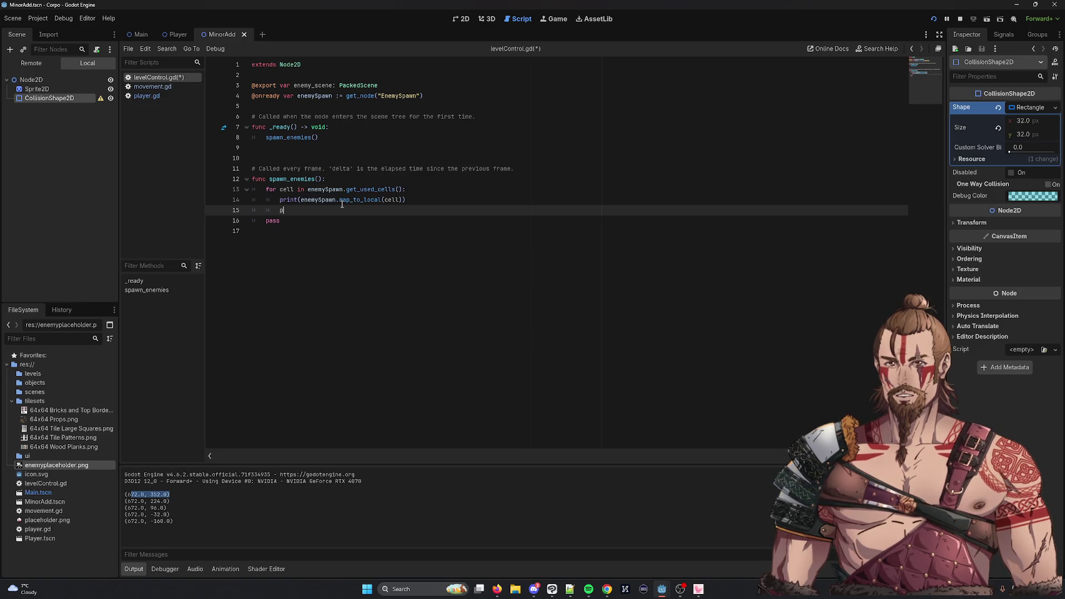
text(rint(enemy_s)
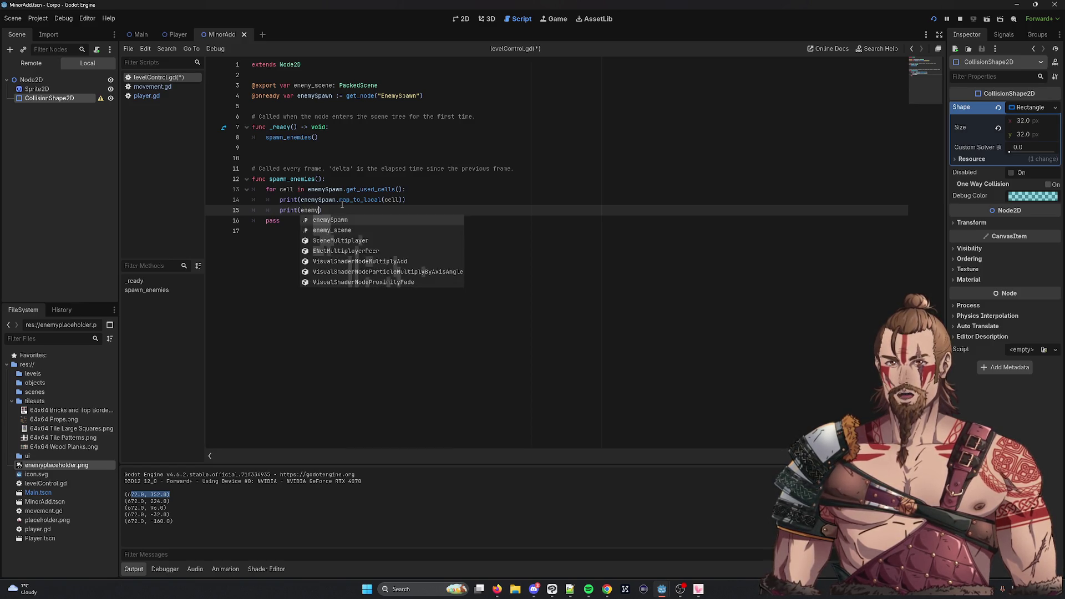
text(cene))
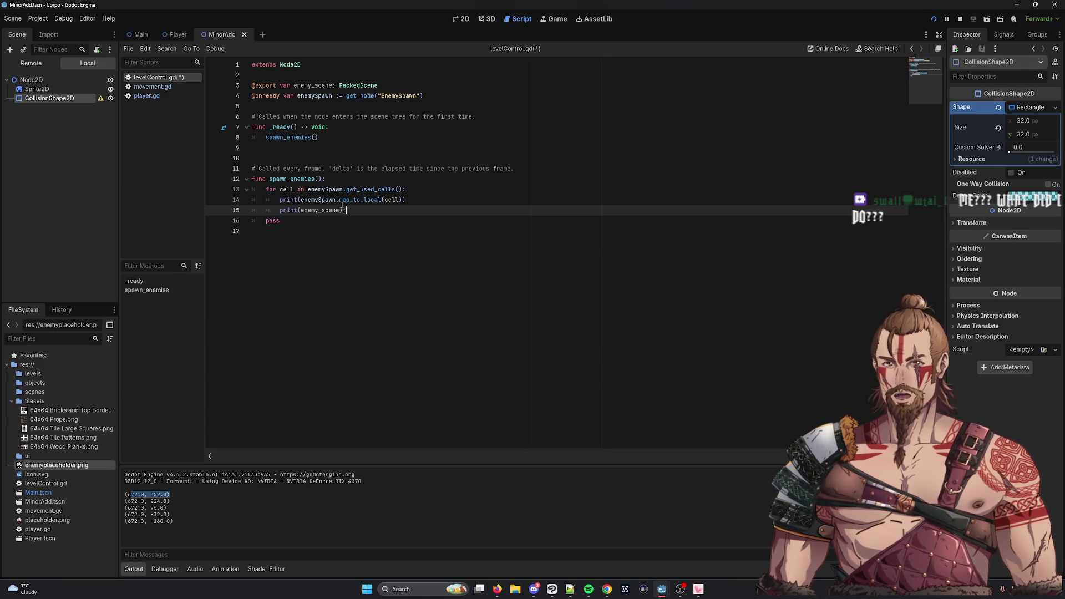
key(BackSpace)
text())
Comment out the map_to_local print on line 14, save levelControl.gd, and run the game
click(343, 203)
key(ctrl+k)
key(ctrl+s)
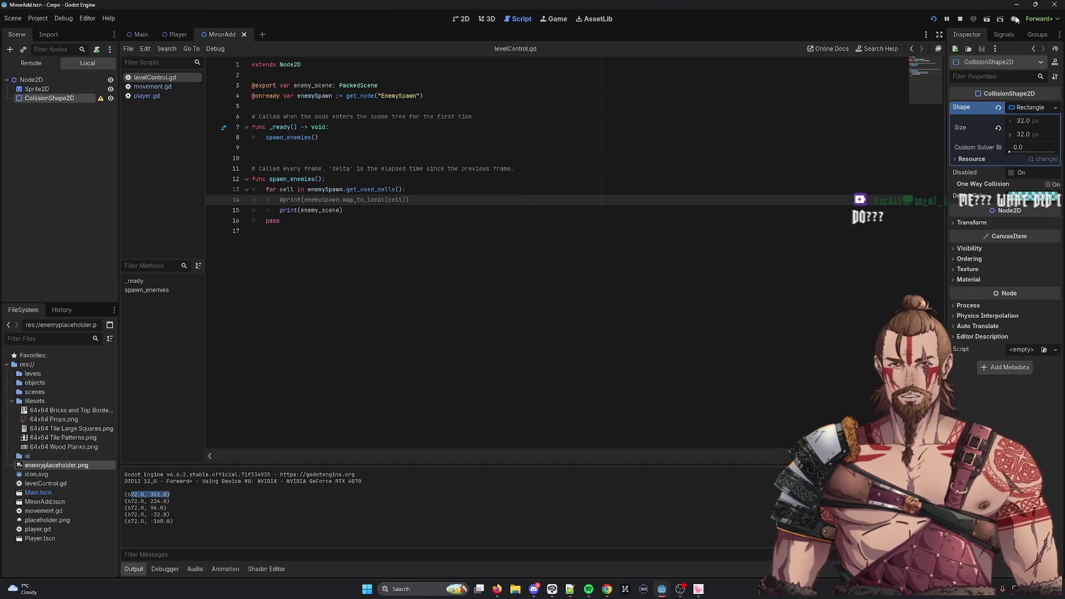
key(F5)
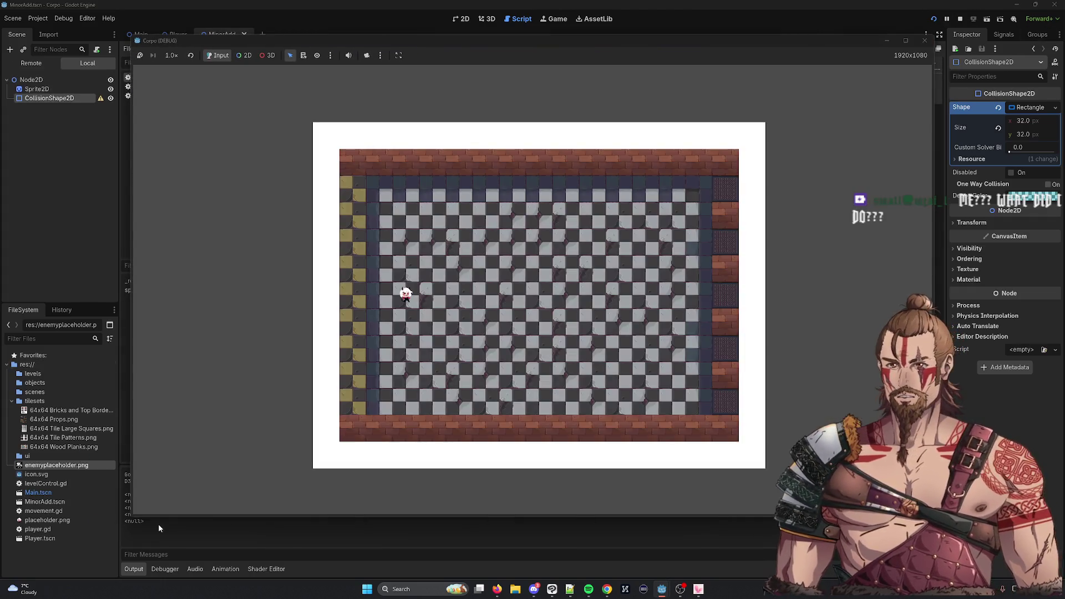
Stop the game with F8, leaving five <null> lines in Output, and view MinorAdd in 2D
key(F8)
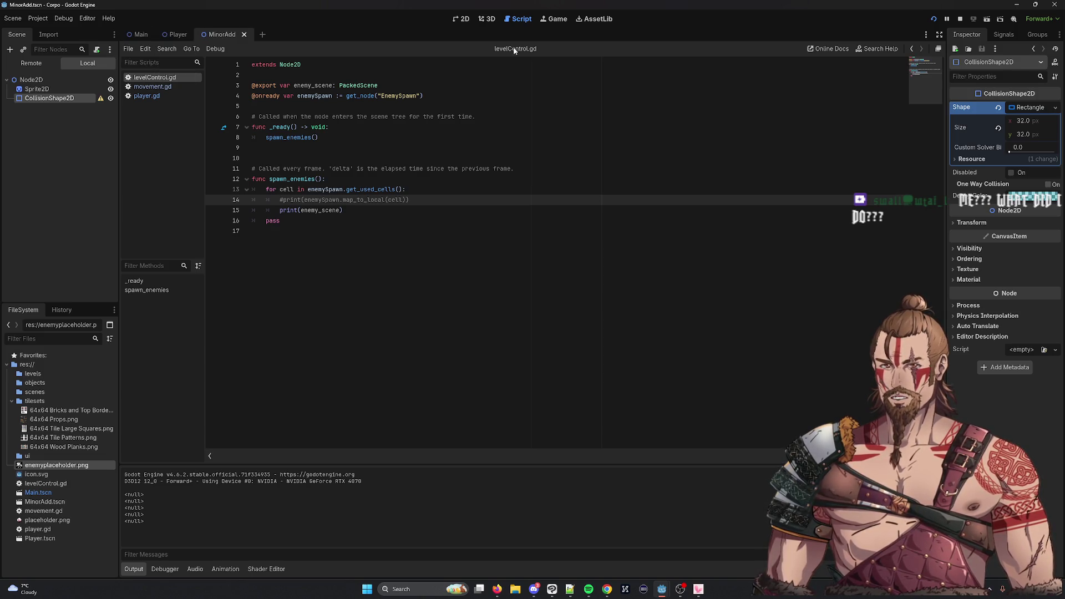
click(461, 18)
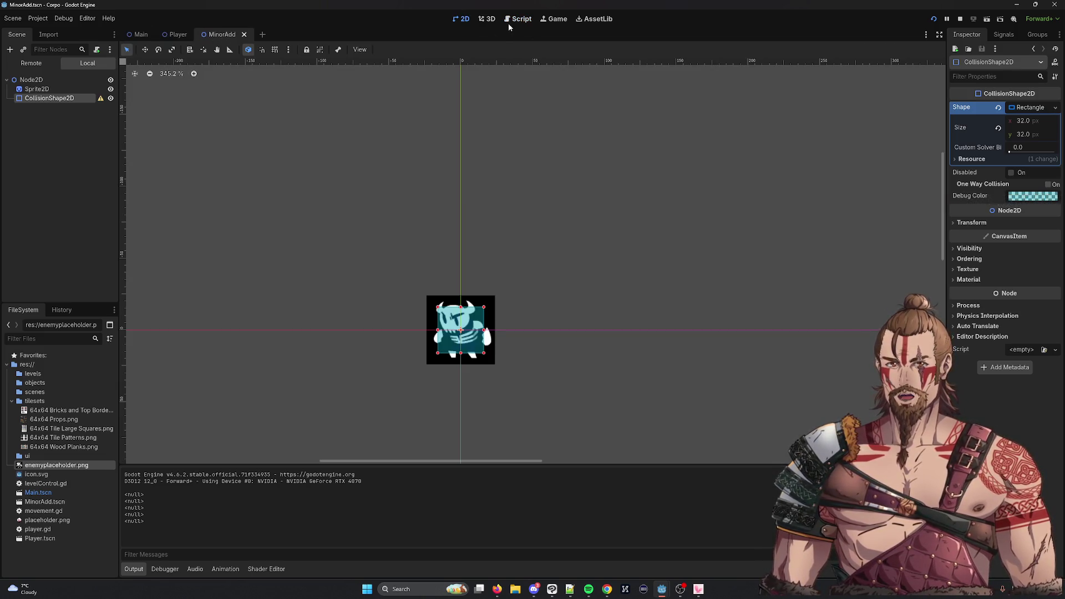
Drag the MinorAdd.tscn path onto line 3 of levelControl.gd, then undo the insertion
click(510, 20)
click(72, 503)
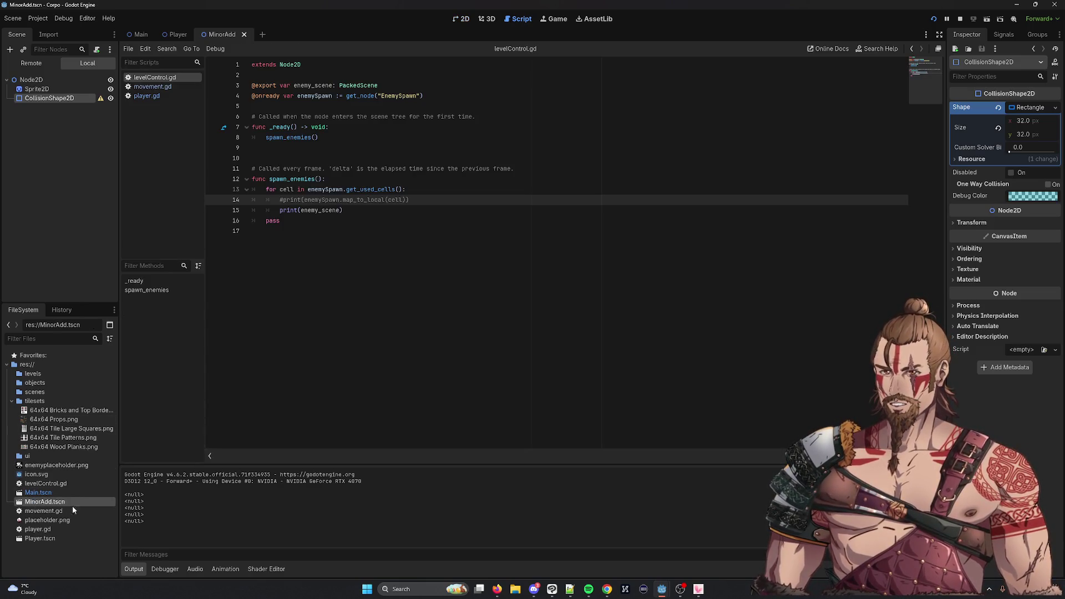
mouse_move(51, 506)
mouse_down()
mouse_move(429, 98)
mouse_move(452, 86)
mouse_up()
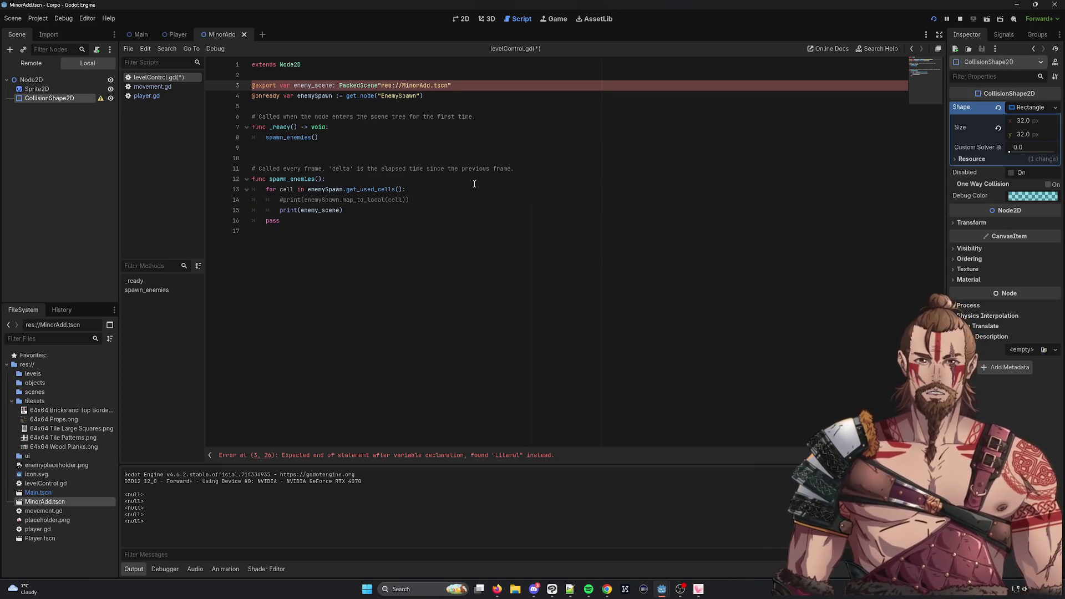
key(ctrl+z)
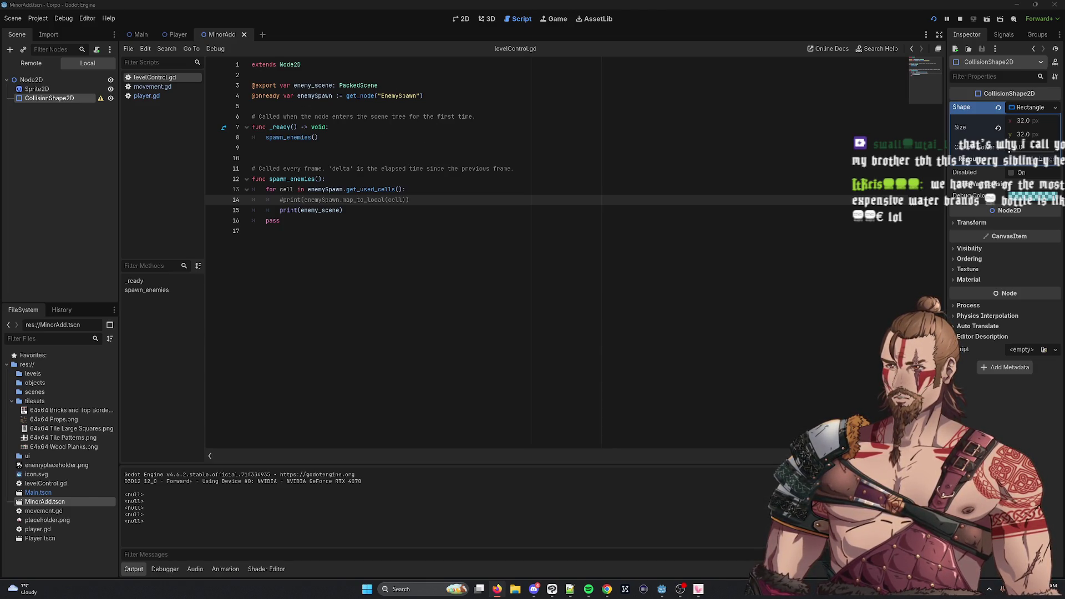
Replace the PackedScene type with := preload("res://MinorAdd.tscn"), fix the quotes, and run the game
drag(333, 87, 430, 89)
key(BackSpace)
text(:= preload)
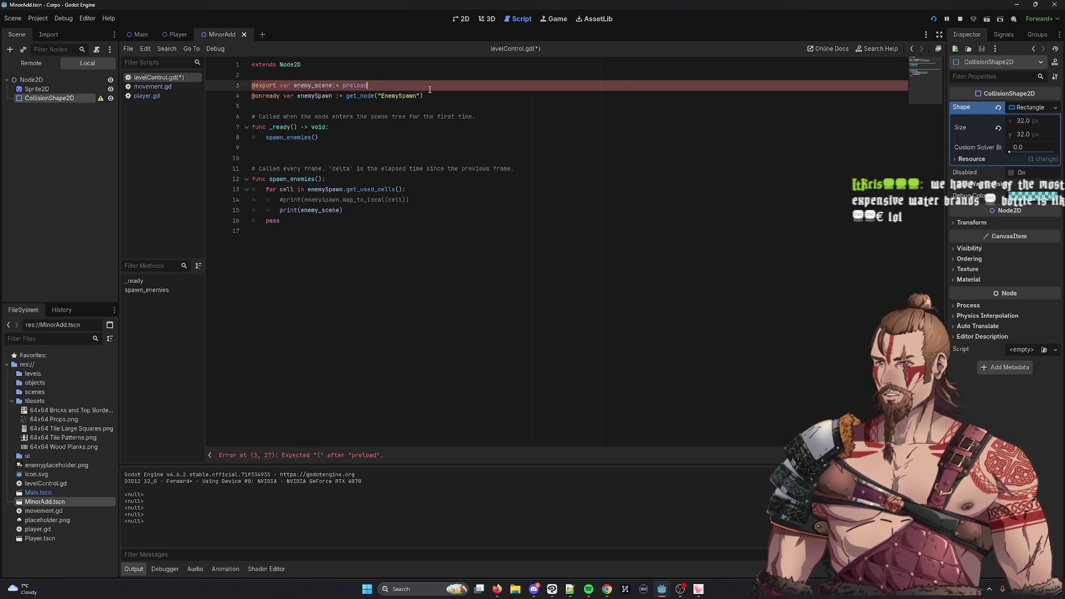
text( (")
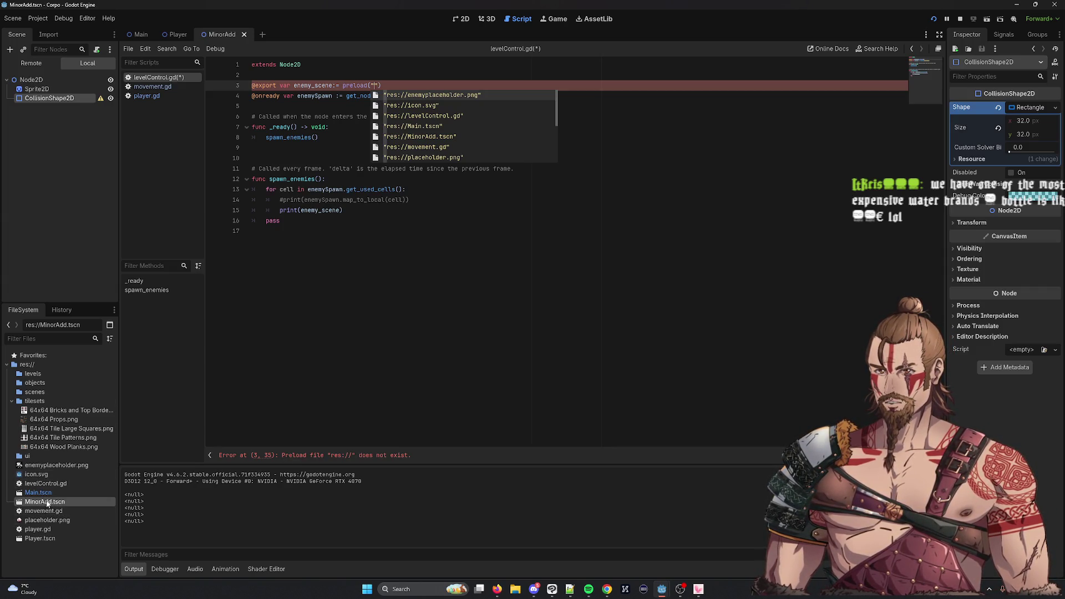
mouse_move(42, 503)
mouse_down()
mouse_move(386, 141)
mouse_move(375, 85)
mouse_up()
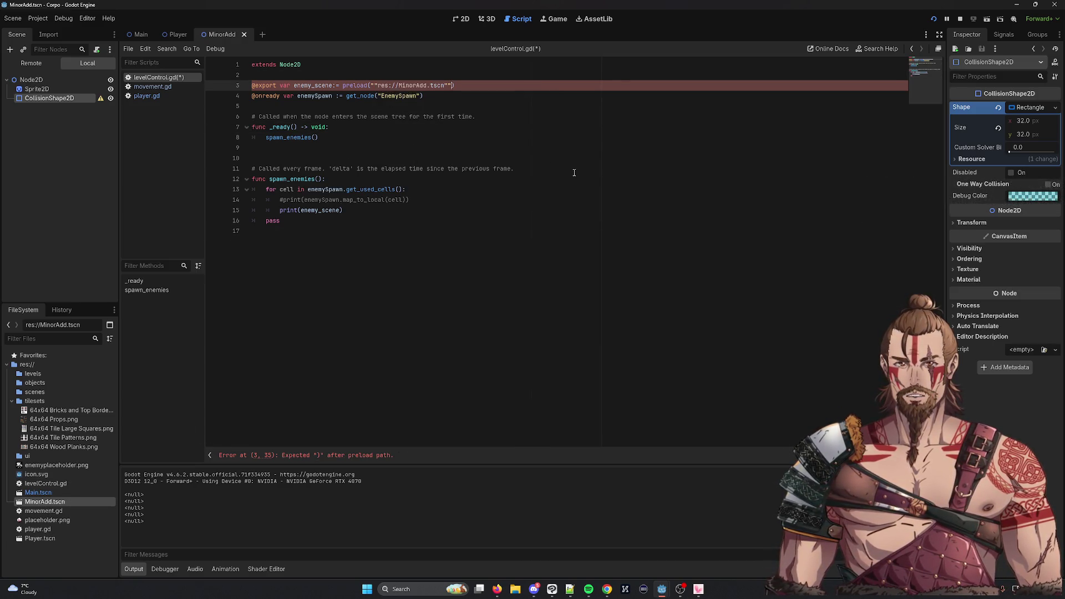
key(Left)
key(BackSpace)
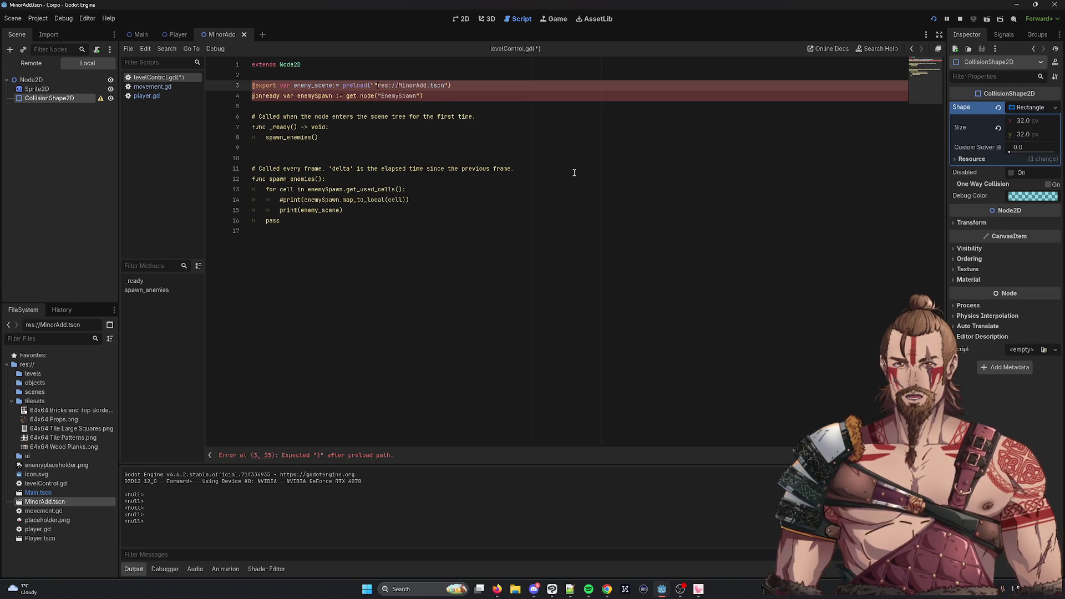
key(BackSpace)
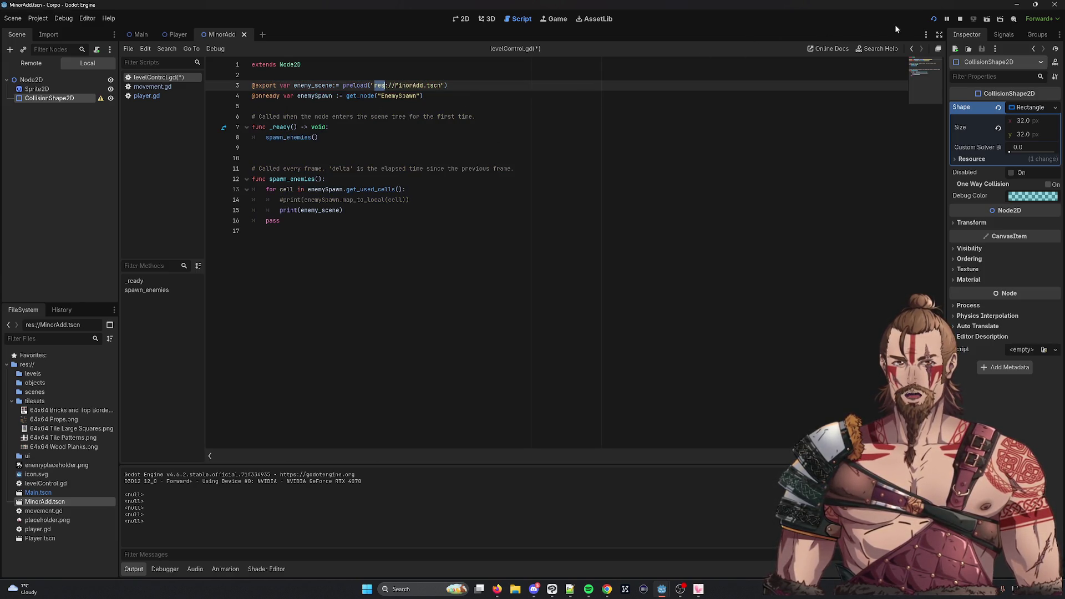
click(962, 18)
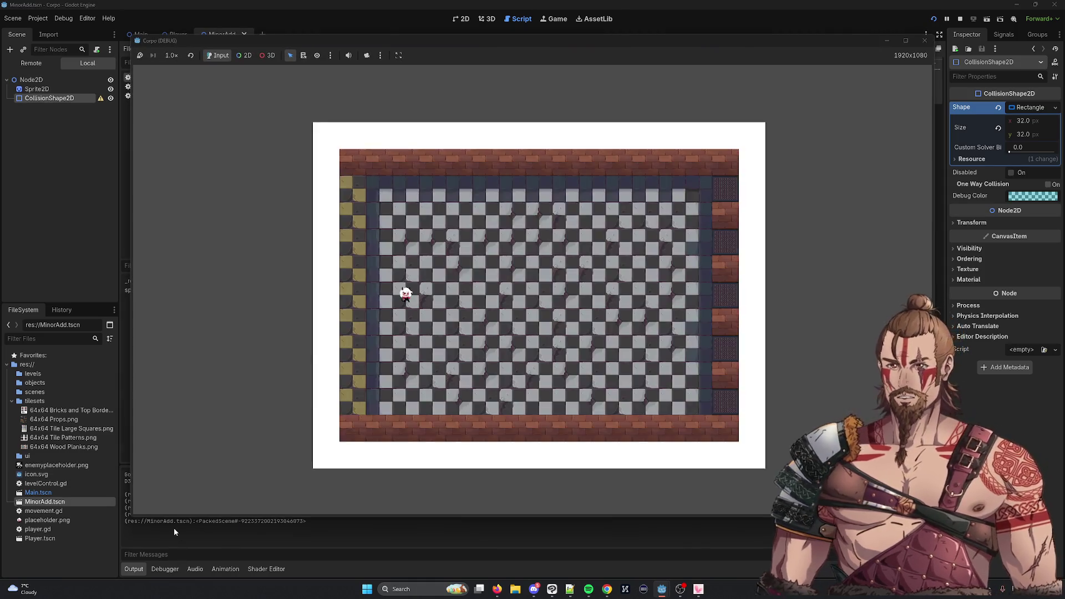
Check that Output prints the MinorAdd.tscn PackedScene once per spawn cell
click(175, 527)
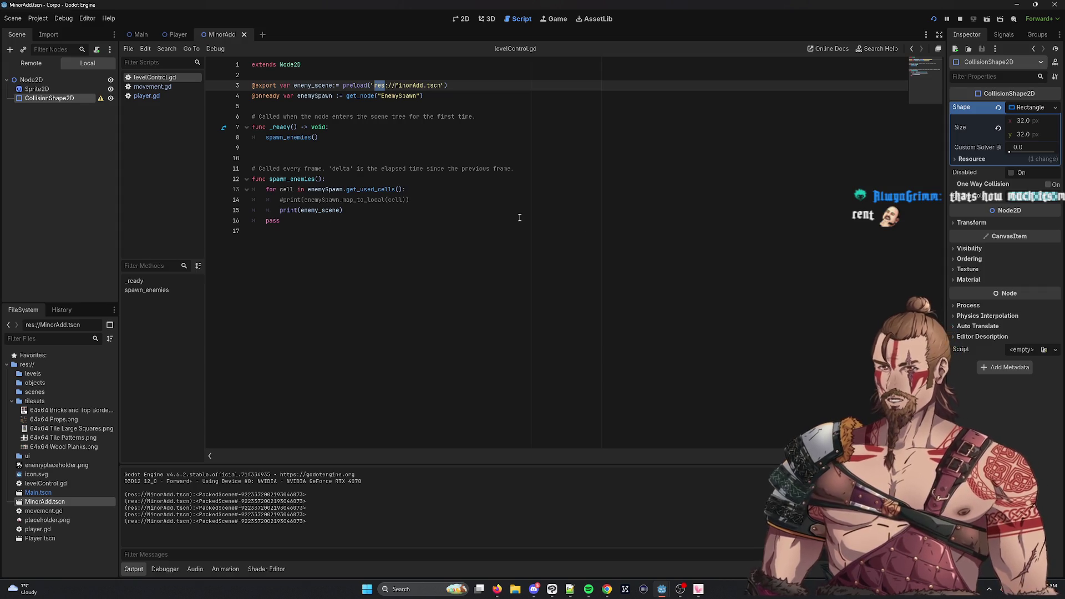
Delete the print(enemy_scene) call from line 15 of the spawn loop
click(375, 209)
key(shift+Left)
key(shift+Left)
key(shift+Left)
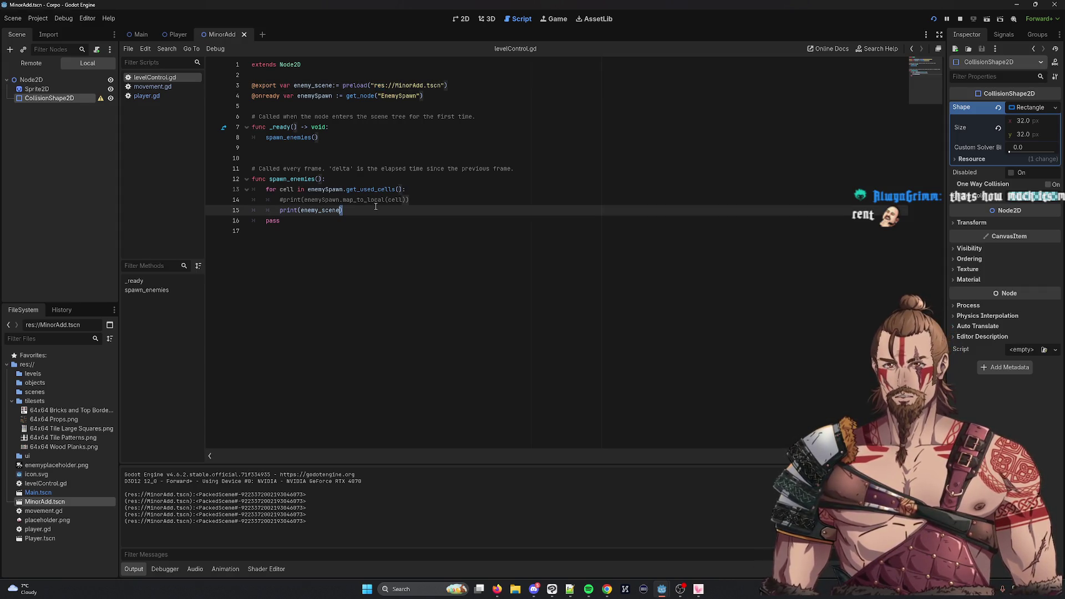
key(BackSpace)
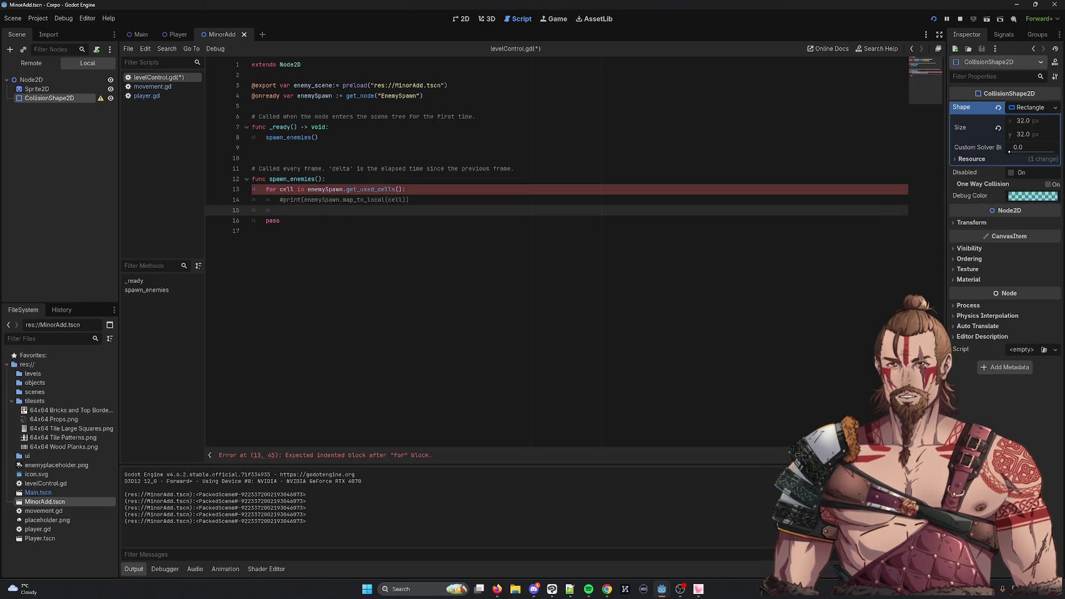
drag(280, 85, 449, 85)
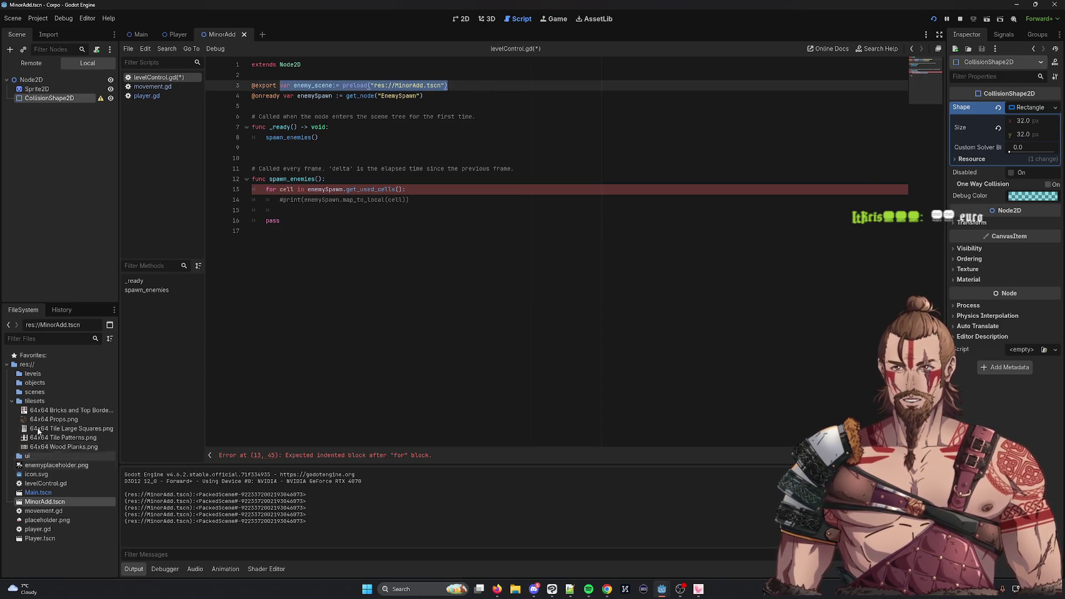
click(302, 211)
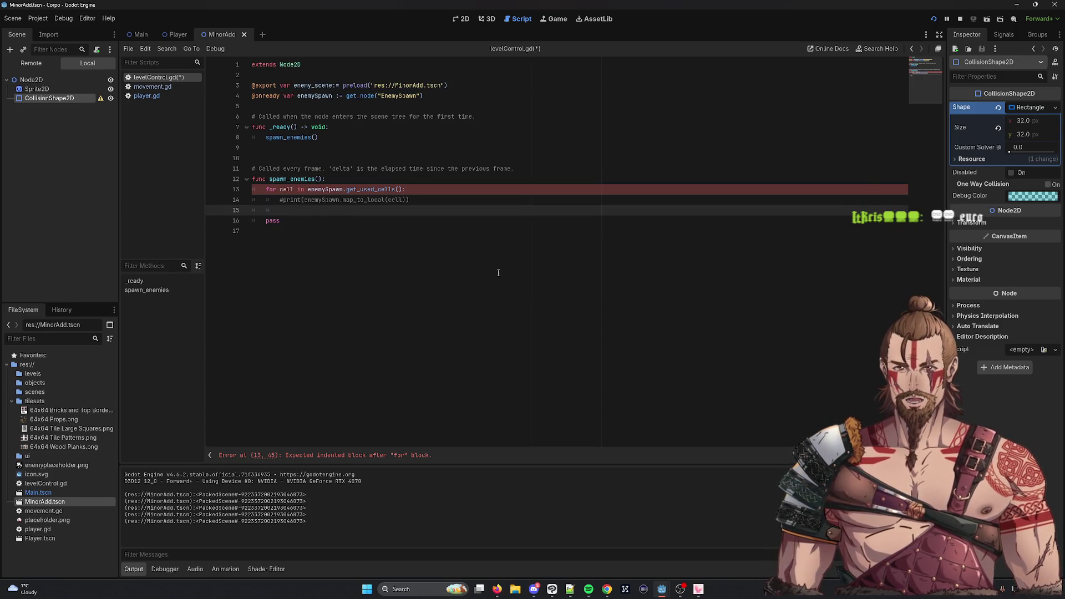
Write var enemy = enemy_scene.instantiate() using autocomplete, then start a new line below it
text(var enemy)
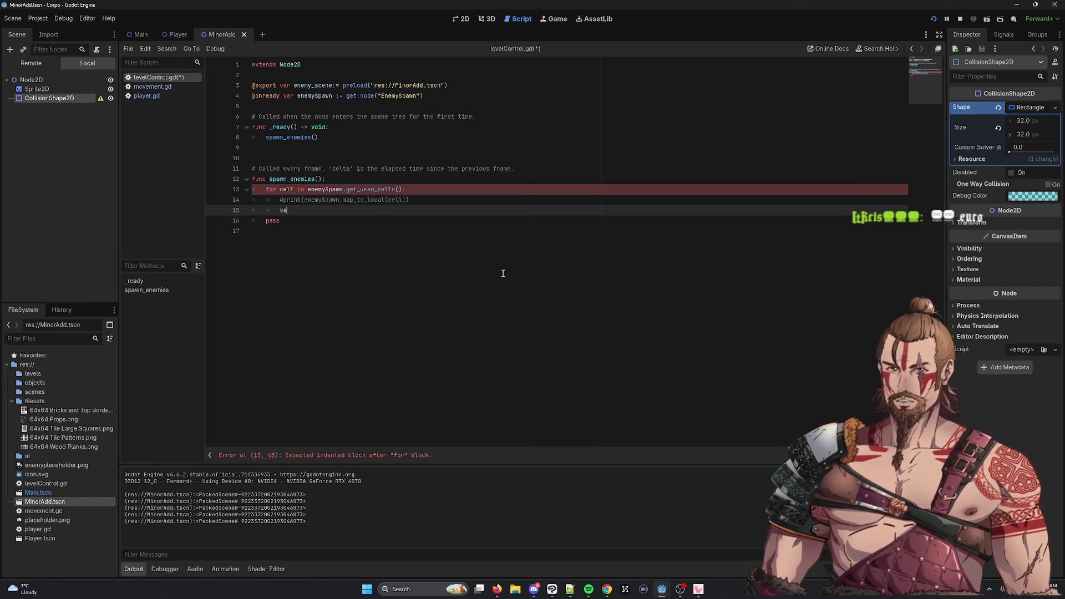
key(BackSpace)
key(BackSpace)
key(BackSpace)
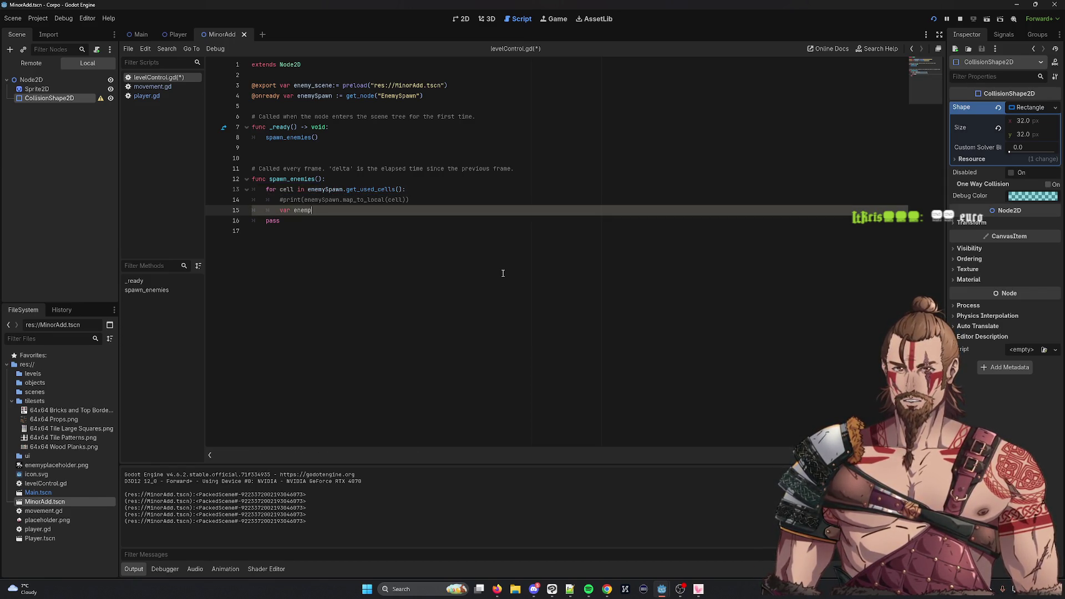
text(emy = )
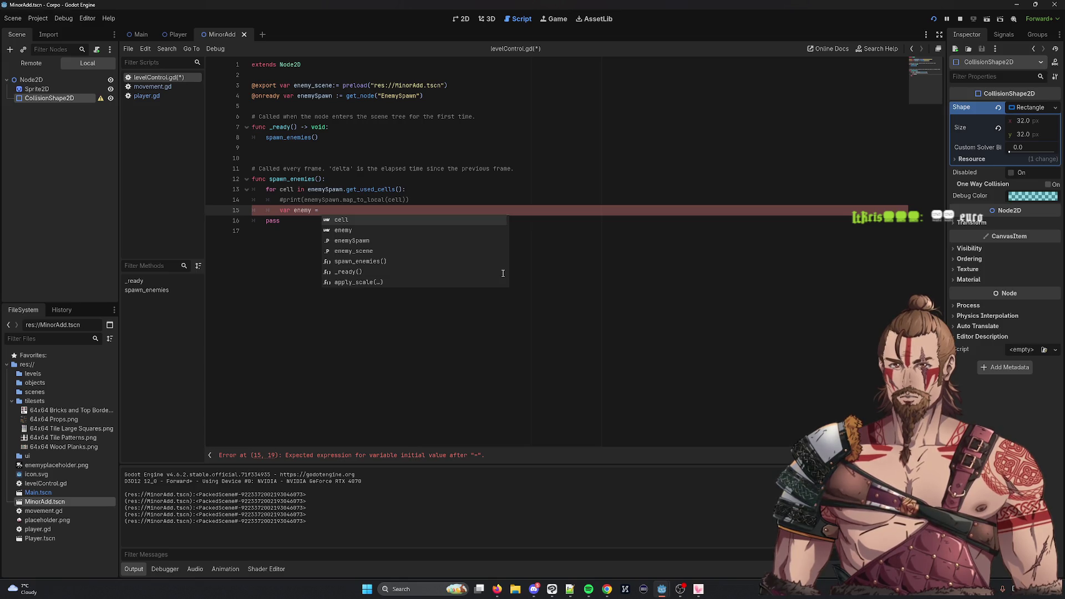
text(e)
key(Down)
key(Down)
key(Return)
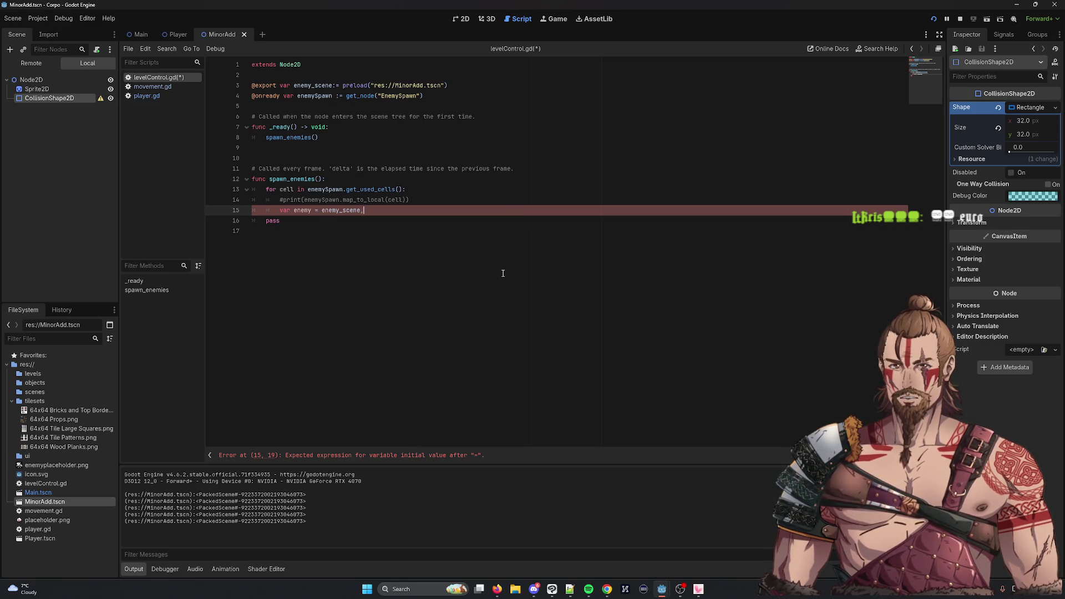
text(.instan)
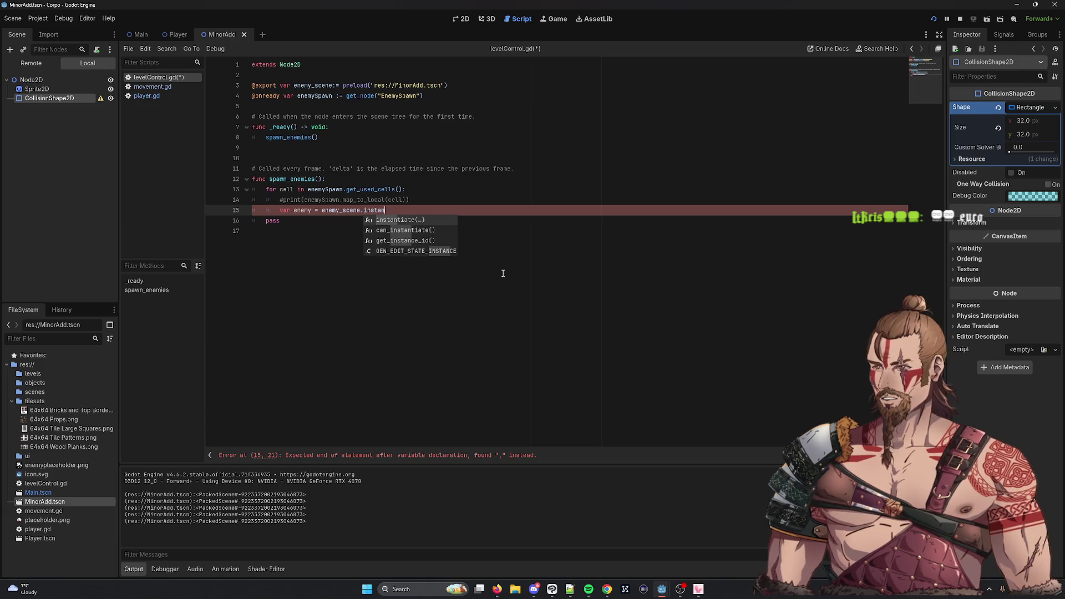
key(alt+Tab)
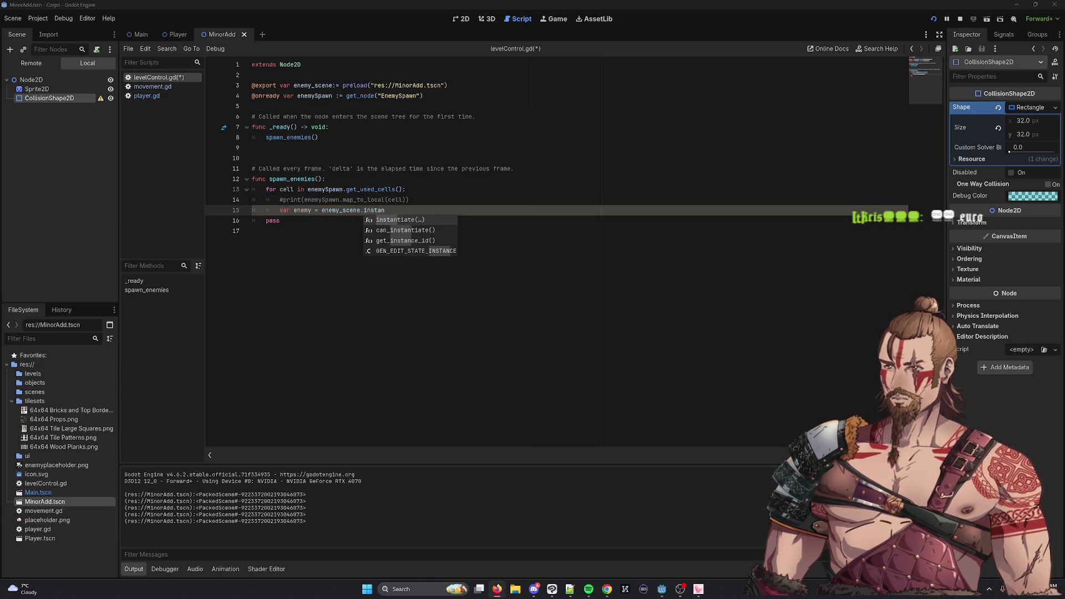
key(alt+Tab)
key(Return)
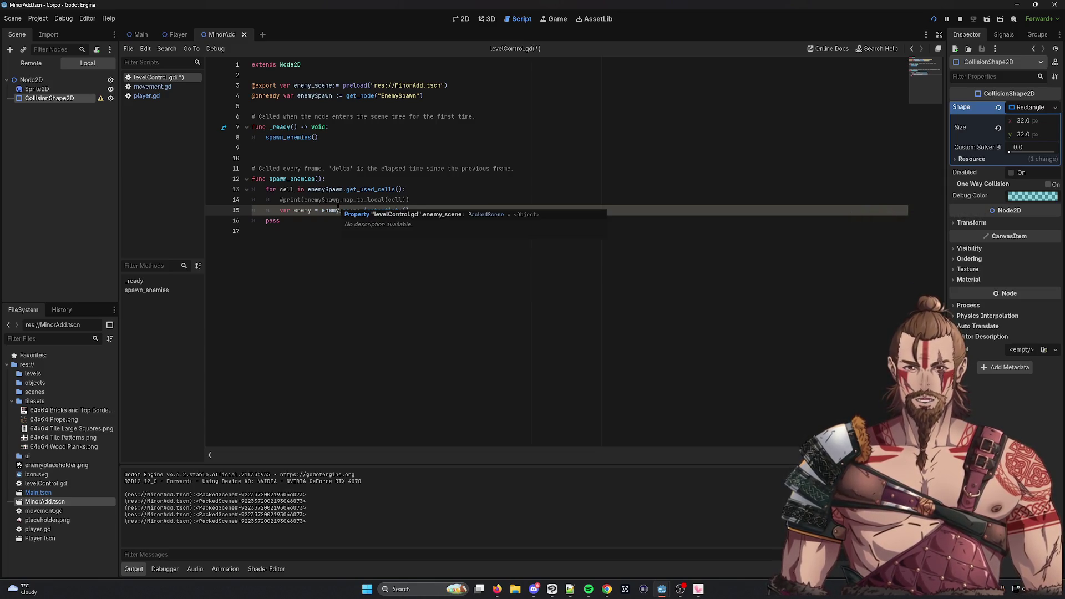
drag(286, 85, 457, 81)
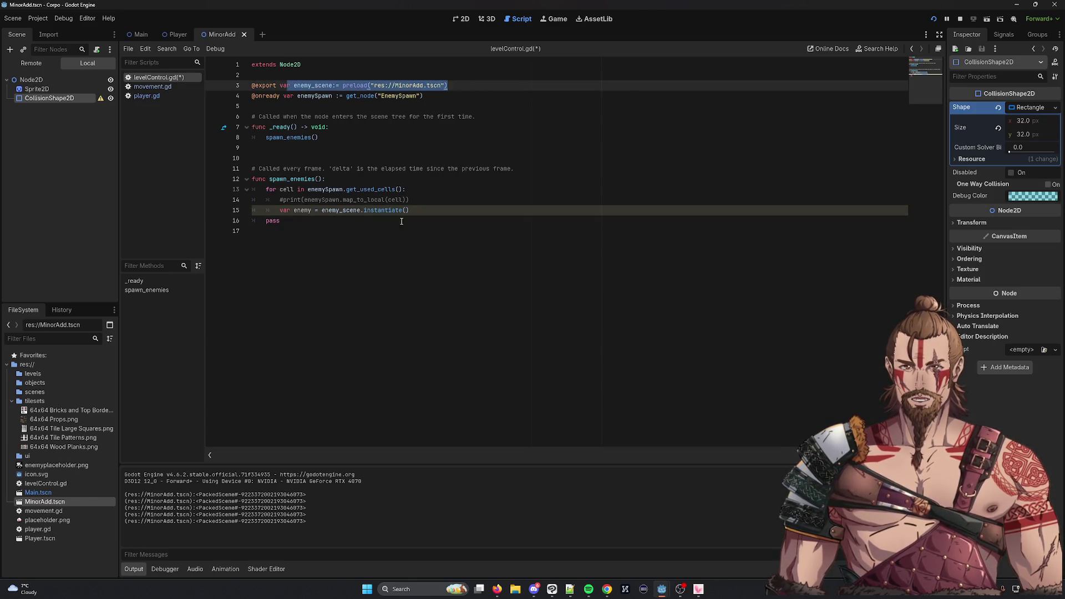
click(433, 214)
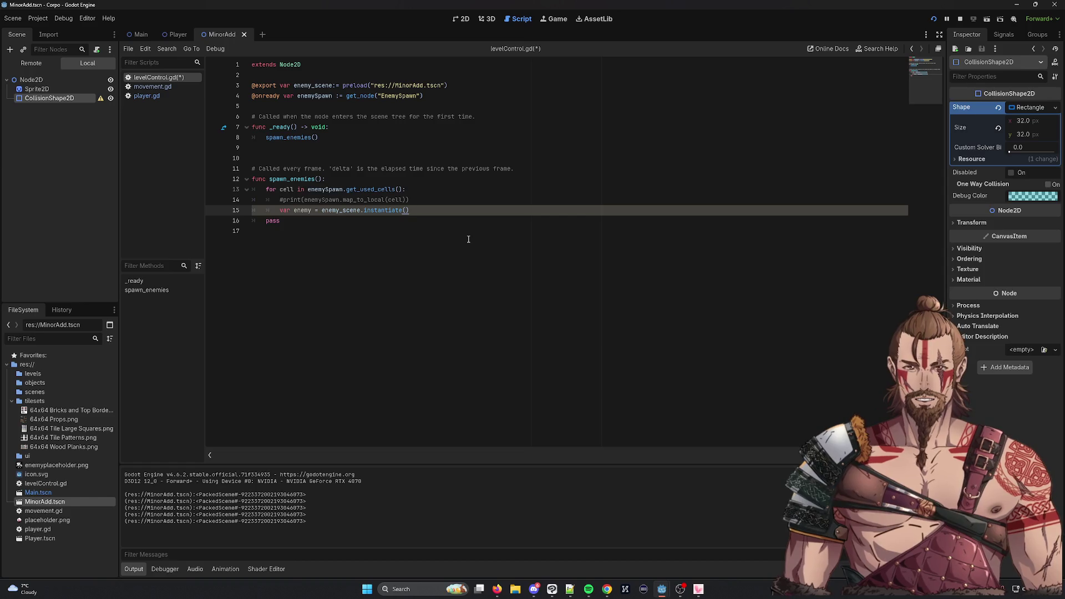
key(Return)
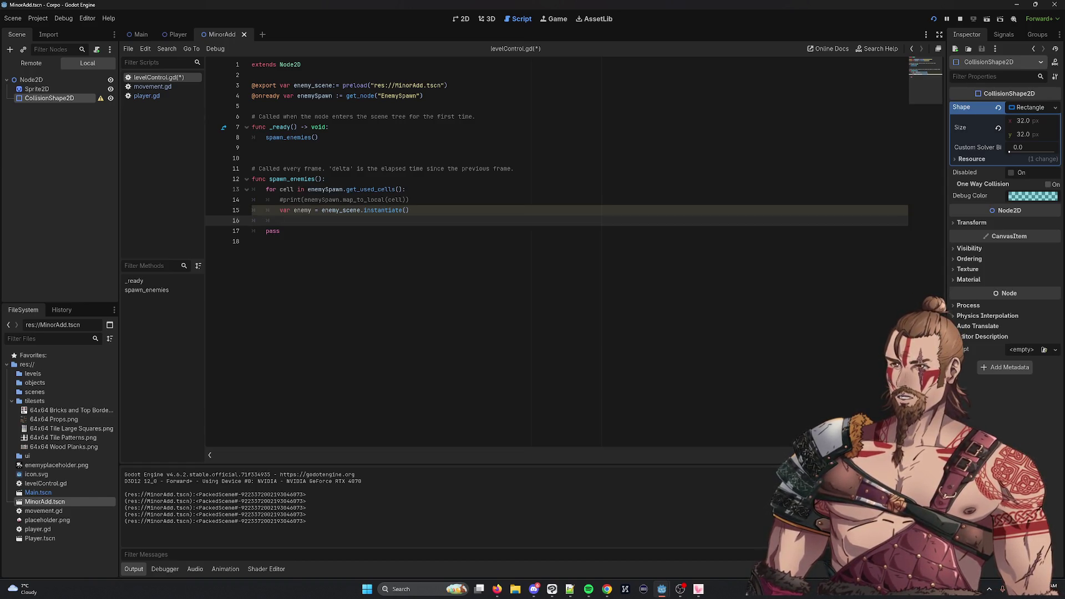
Begin an enemy position assignment on the new line in the spawn loop
text(e)
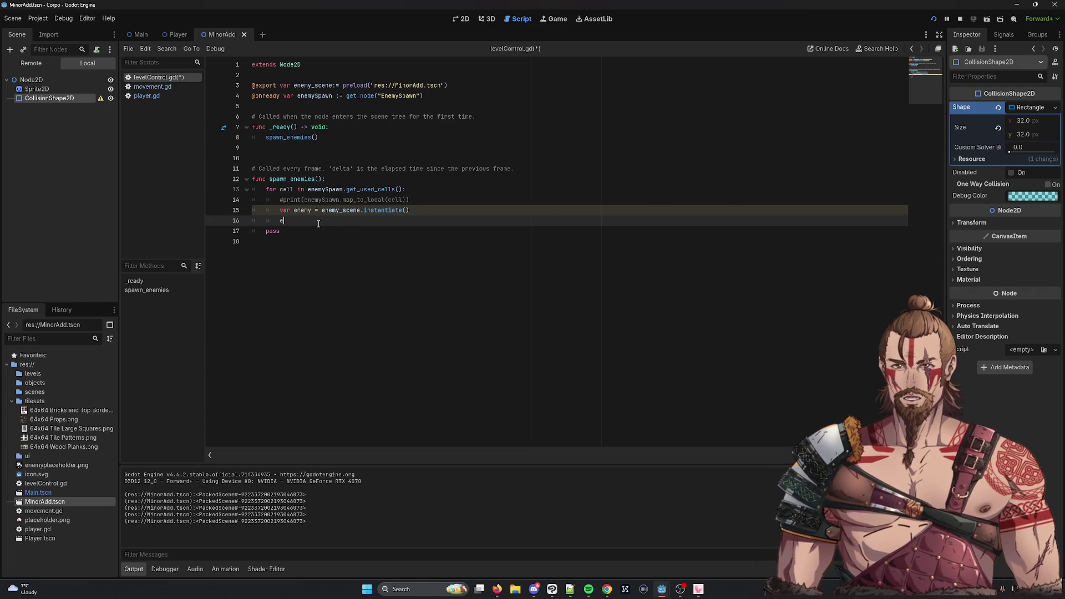
text(nemy.sp)
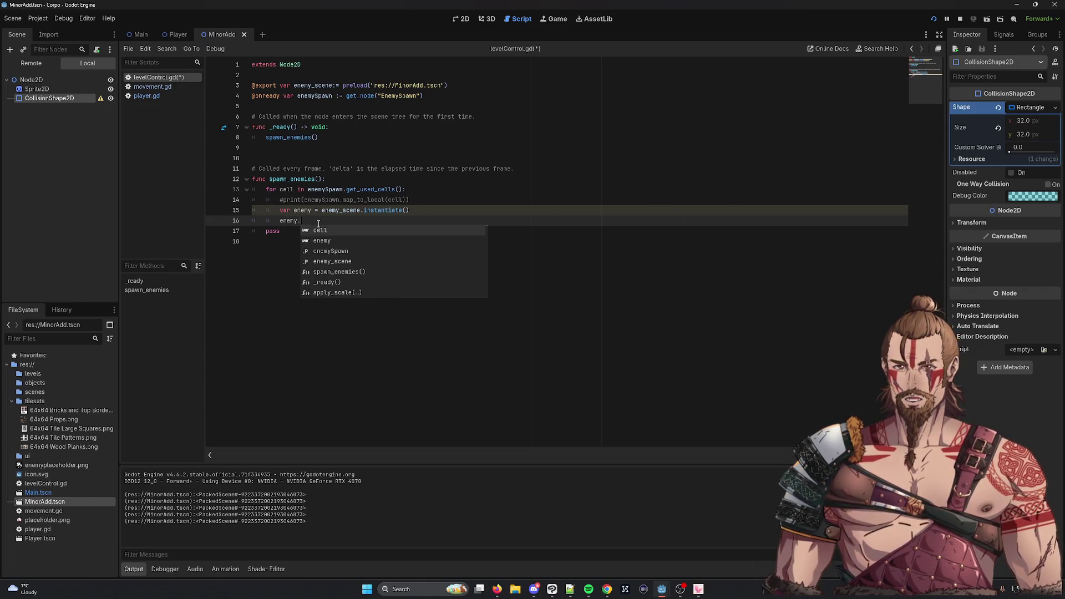
key(BackSpace)
key(BackSpace)
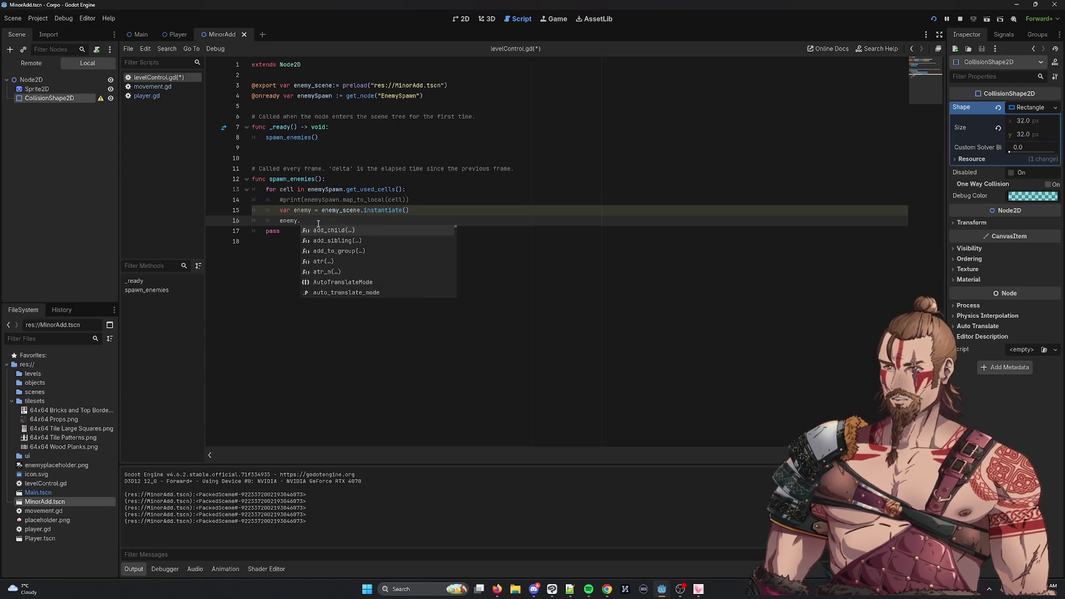
text(position =)
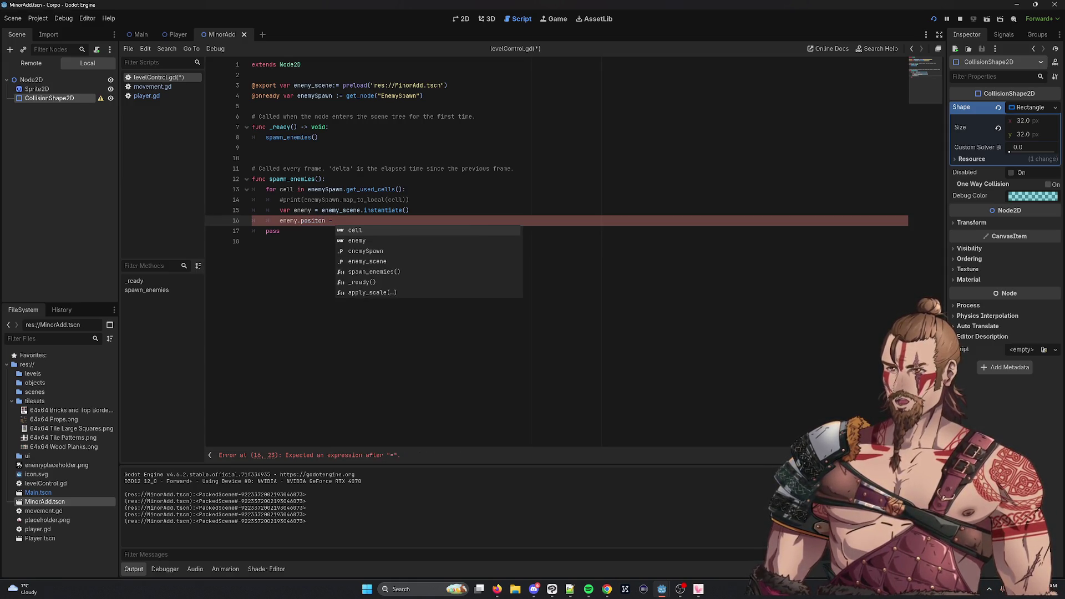
Replace the commented print on line 14 with var enemy_pos = enemySpawn.map_to_local(cell) and save
mouse_move(309, 200)
mouse_down()
mouse_move(395, 200)
mouse_move(304, 199)
mouse_up()
click(403, 199)
key(BackSpace)
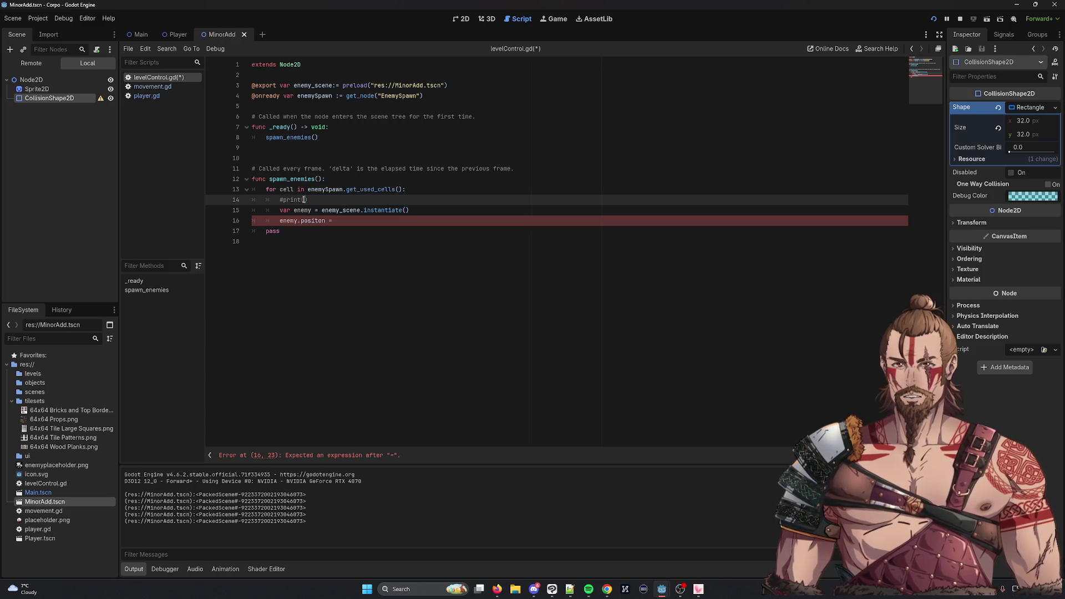
key(BackSpace)
key(BackSpace)
key(BackSpace)
text(var enemy)
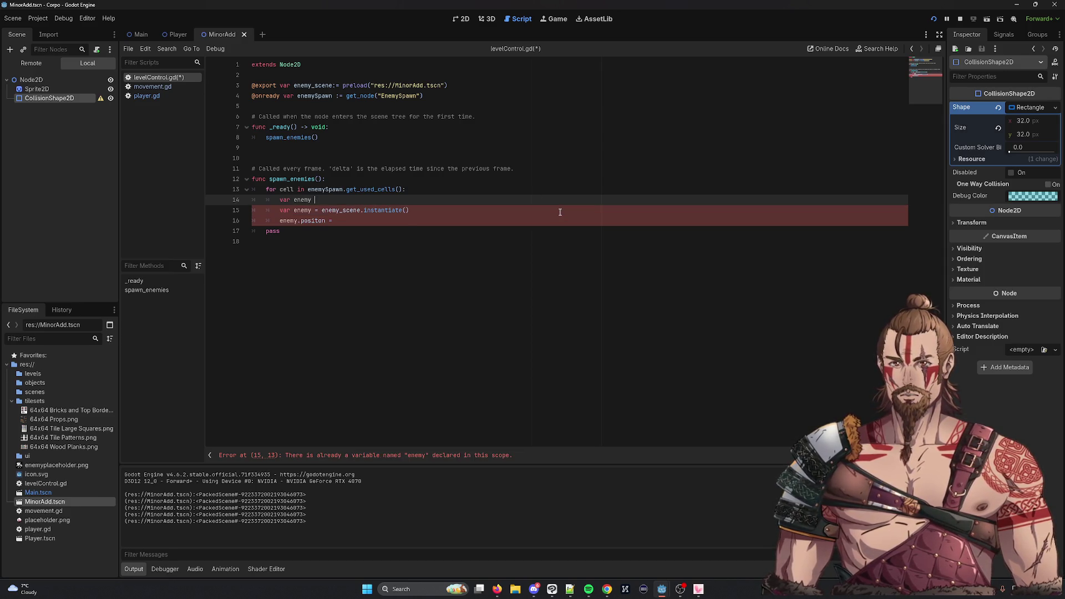
text(_pos = enemySpawn.map_to_local(cell))
key(ctrl+s)
Assign enemy_pos to the enemy's position, then stop the running game and launch it again
click(358, 221)
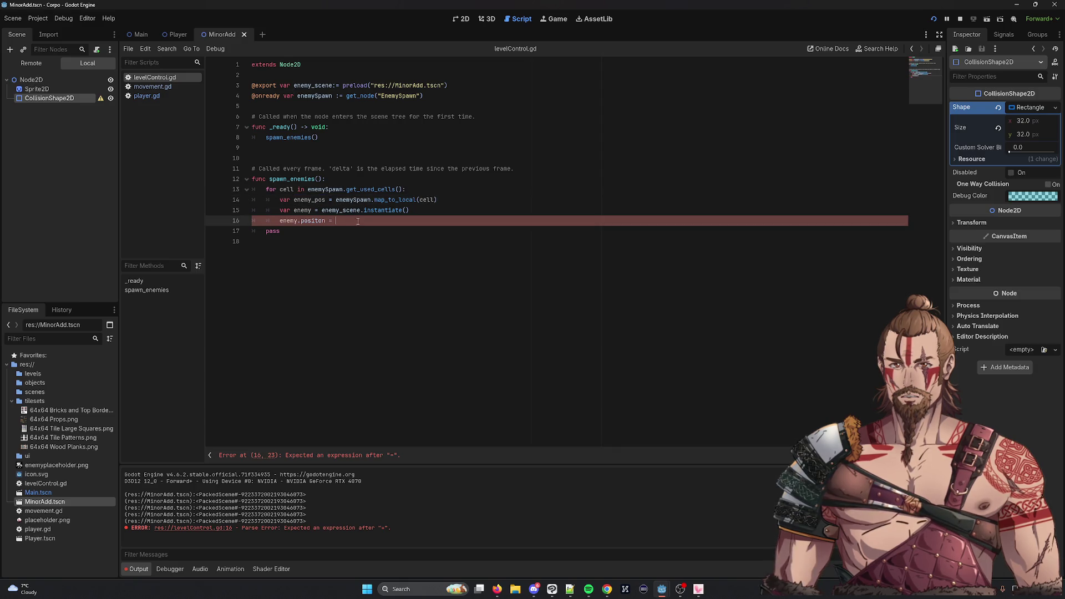
text(enemy_pos)
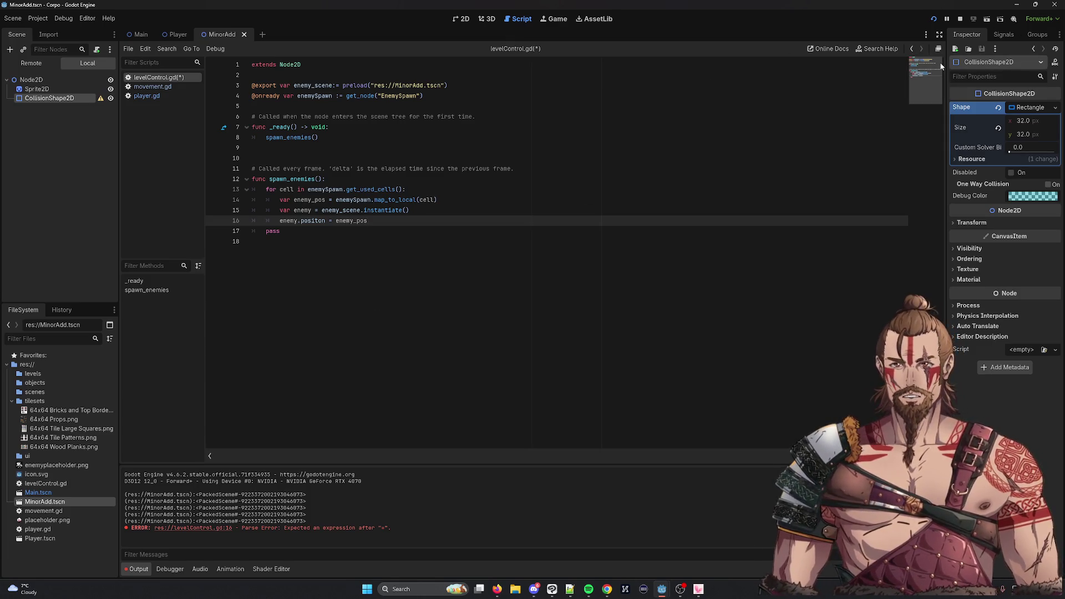
click(960, 19)
click(934, 19)
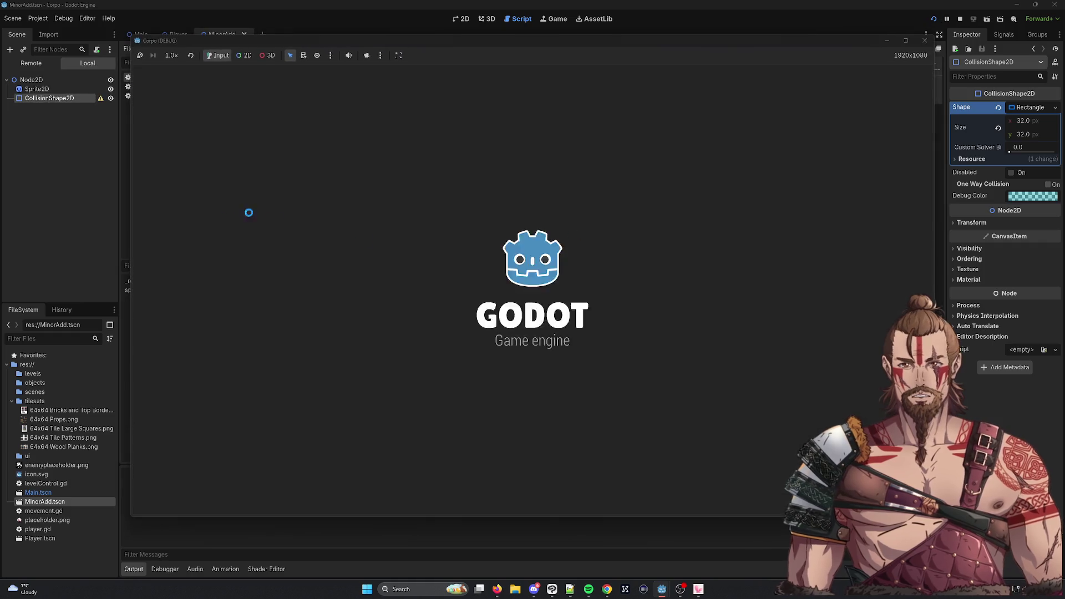
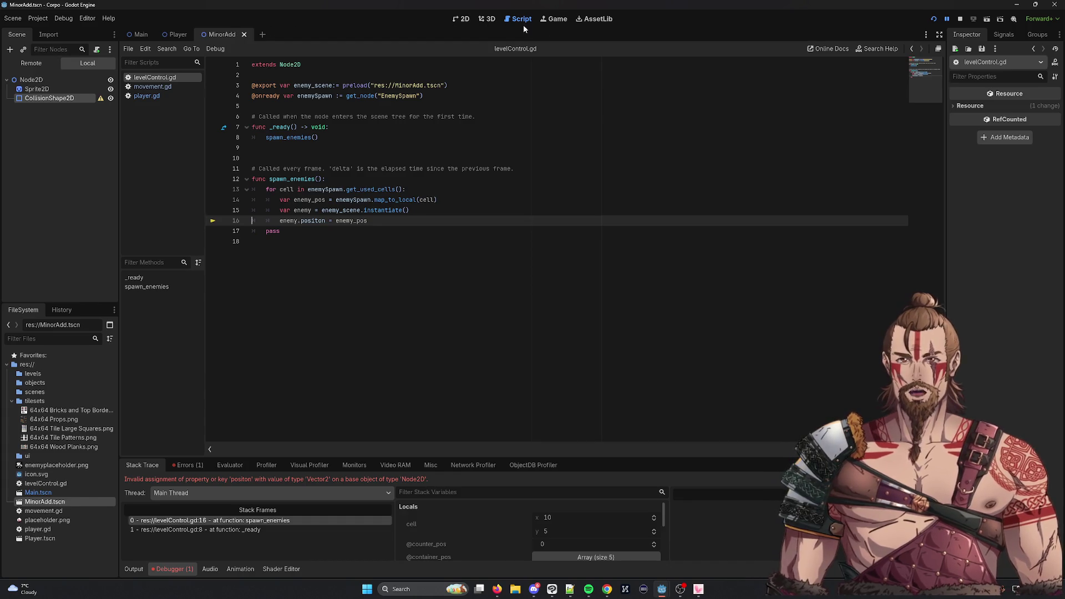
Look over the MinorAdd enemy scene in 2D, then select the EnemySpawn layer in Main
click(222, 34)
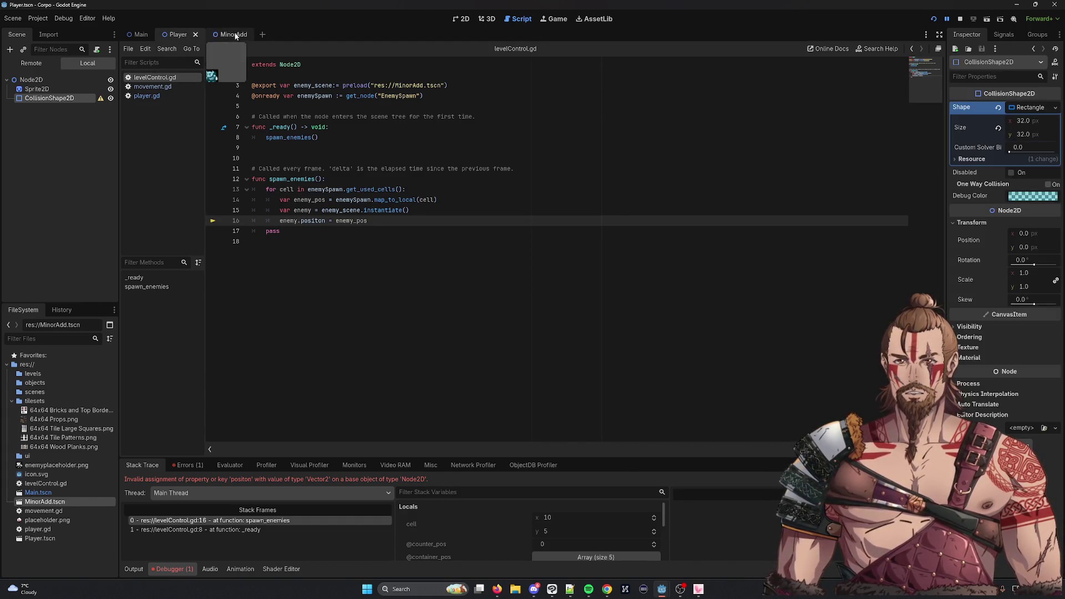
click(464, 23)
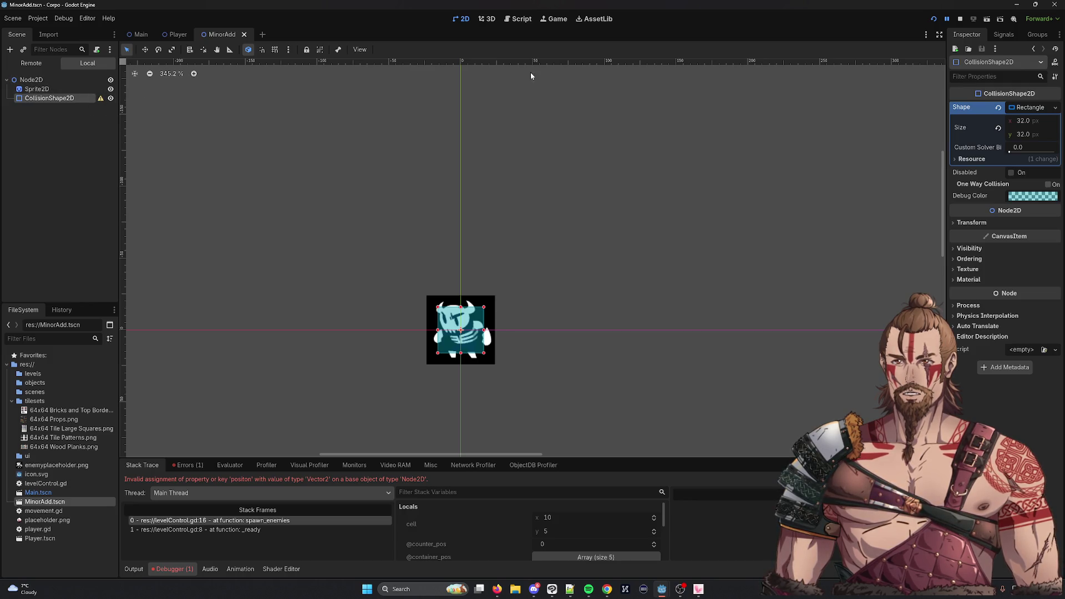
click(141, 35)
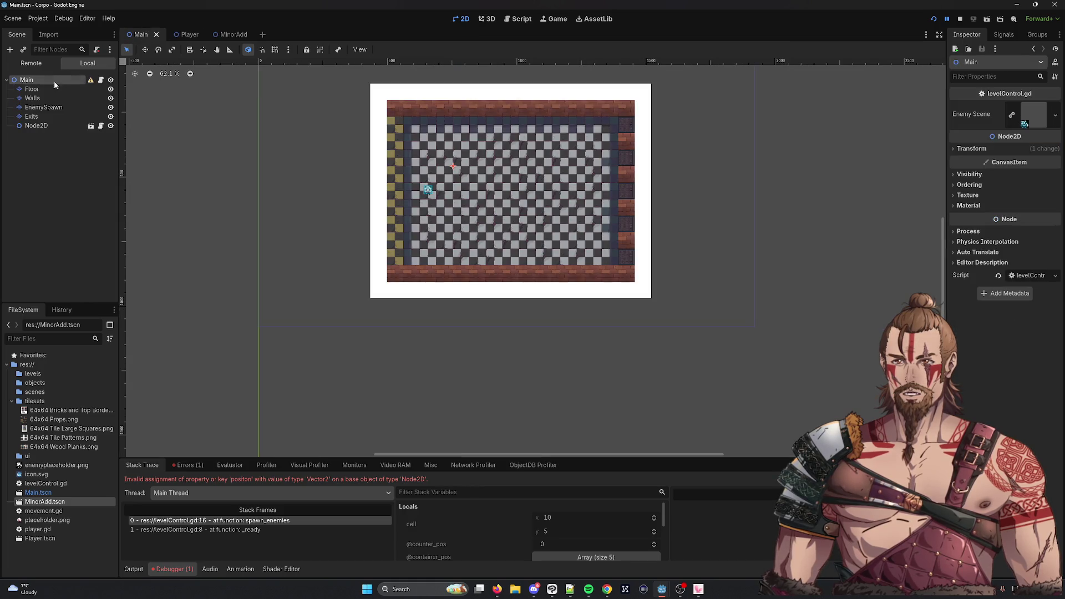
click(60, 111)
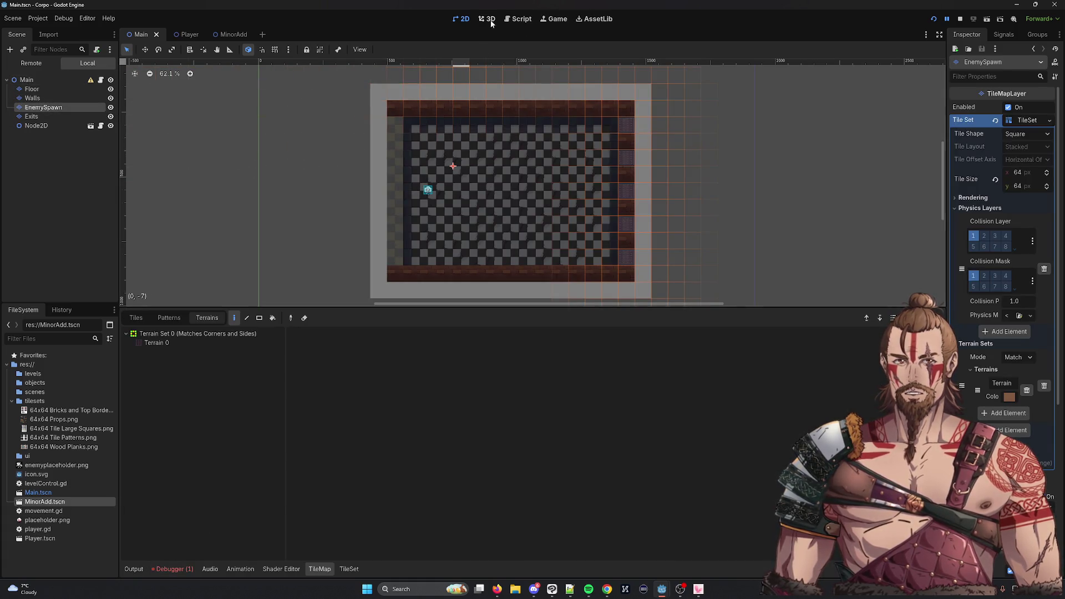
Test-run the game, stop it, and return to levelControl.gd with Main open
click(554, 20)
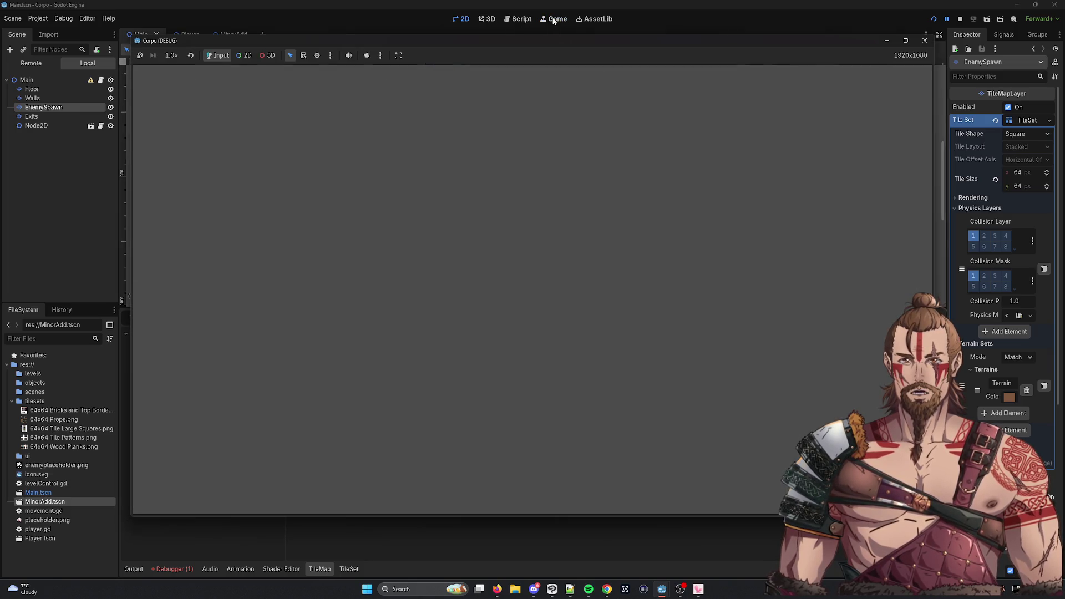
click(925, 41)
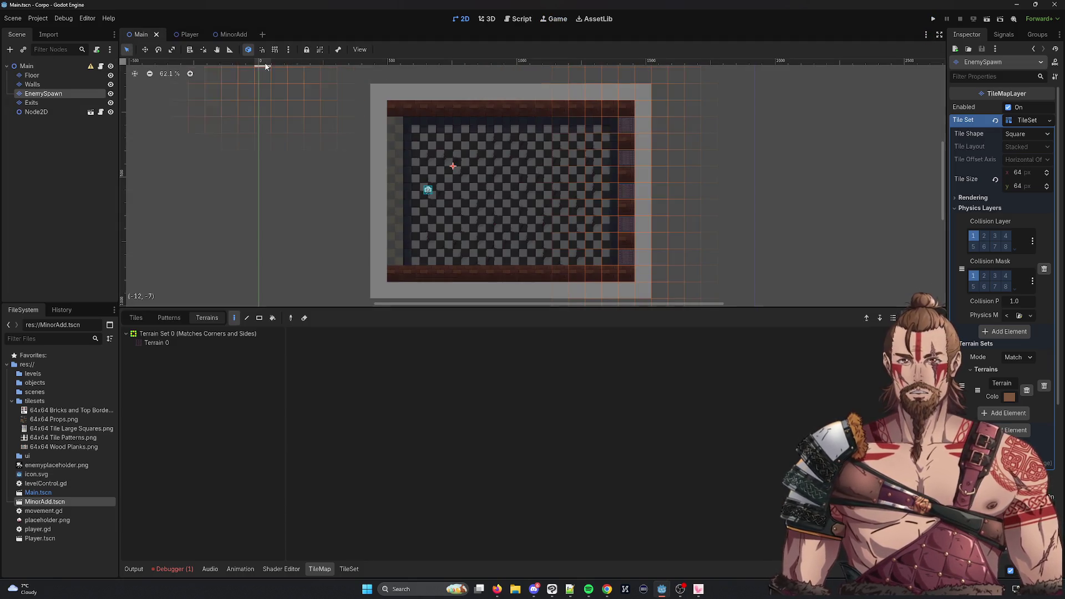
click(234, 35)
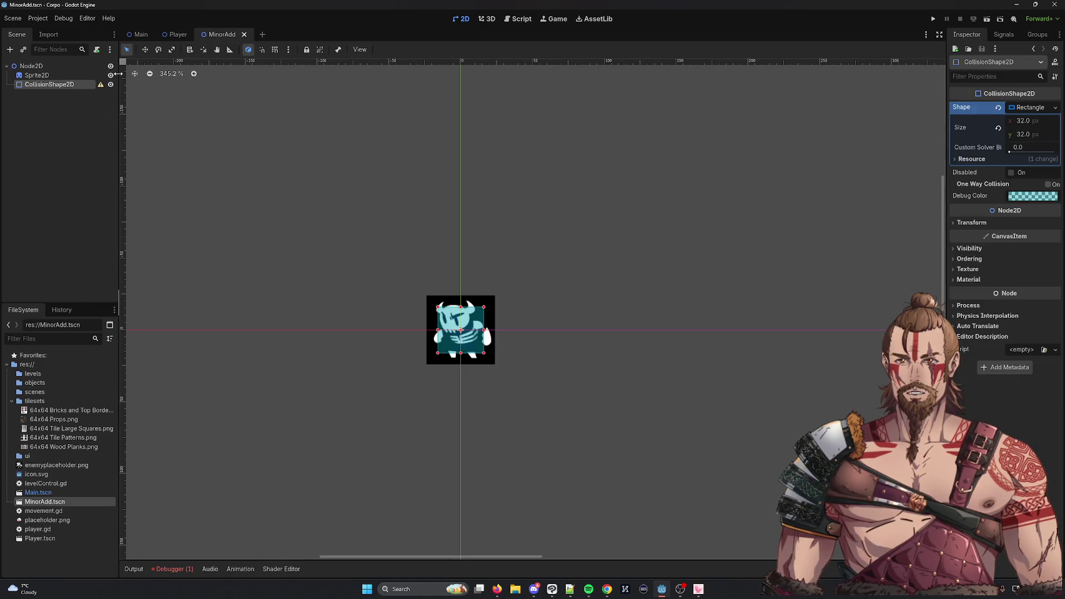
click(142, 34)
click(519, 20)
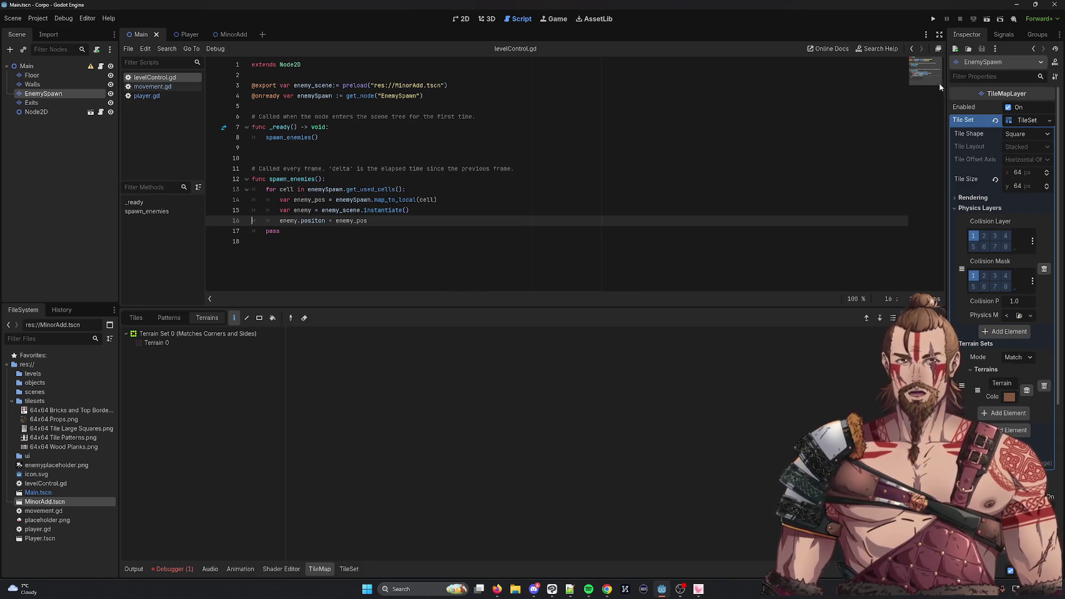
Run the project so the debugger halts on the 'positon' error at line 16
click(933, 19)
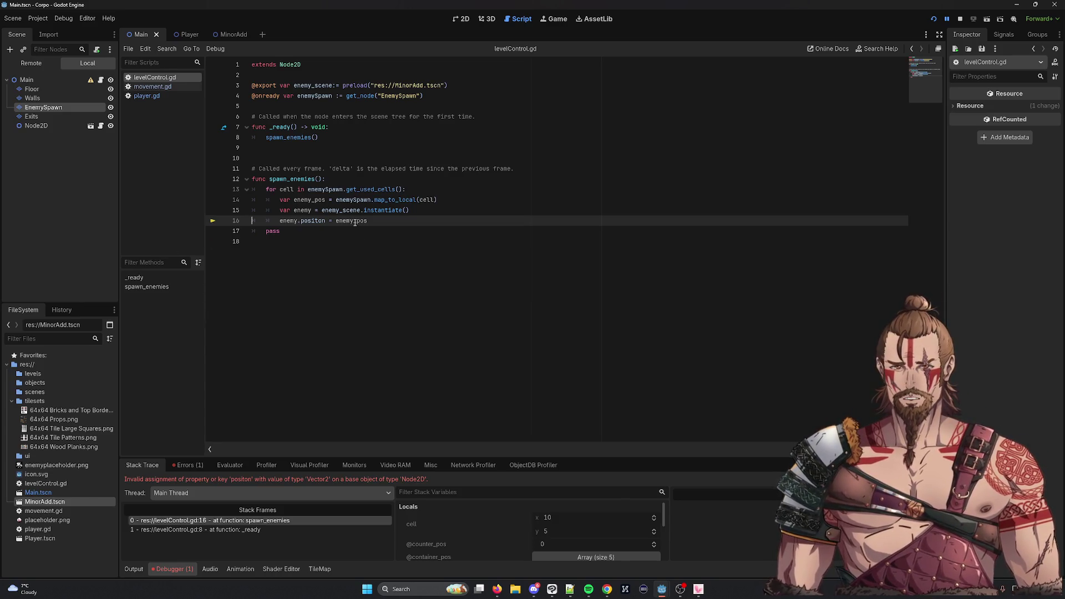
double_click(313, 221)
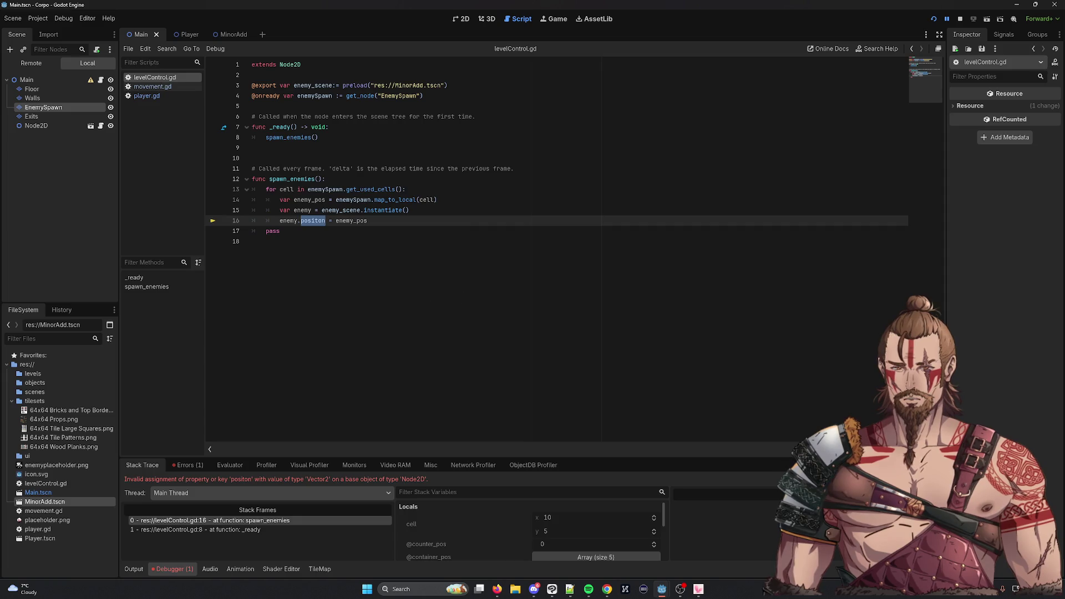
key(alt+Tab)
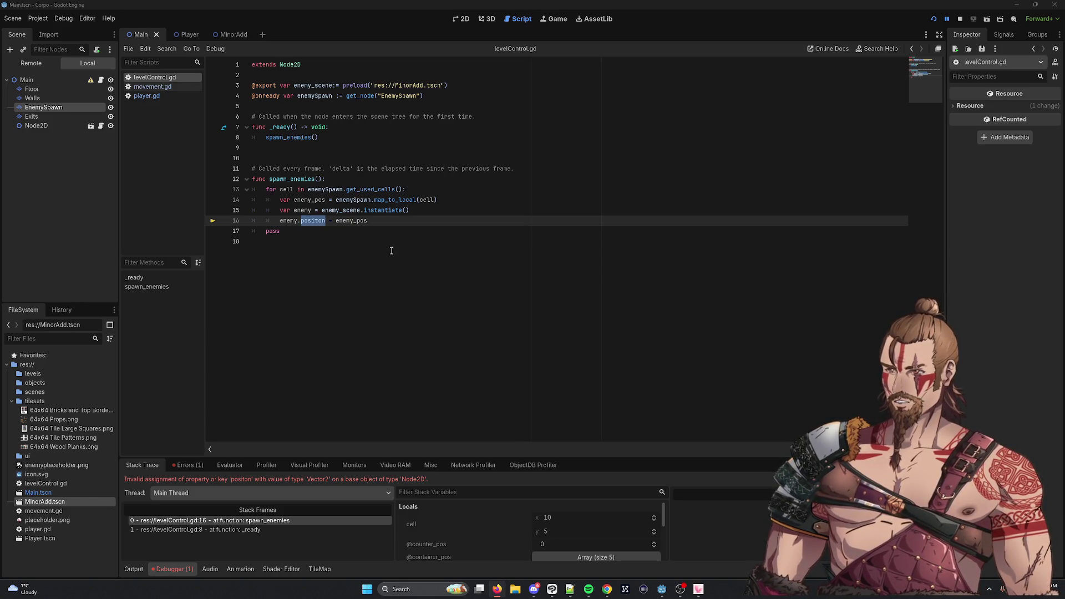
click(301, 221)
double_click(313, 221)
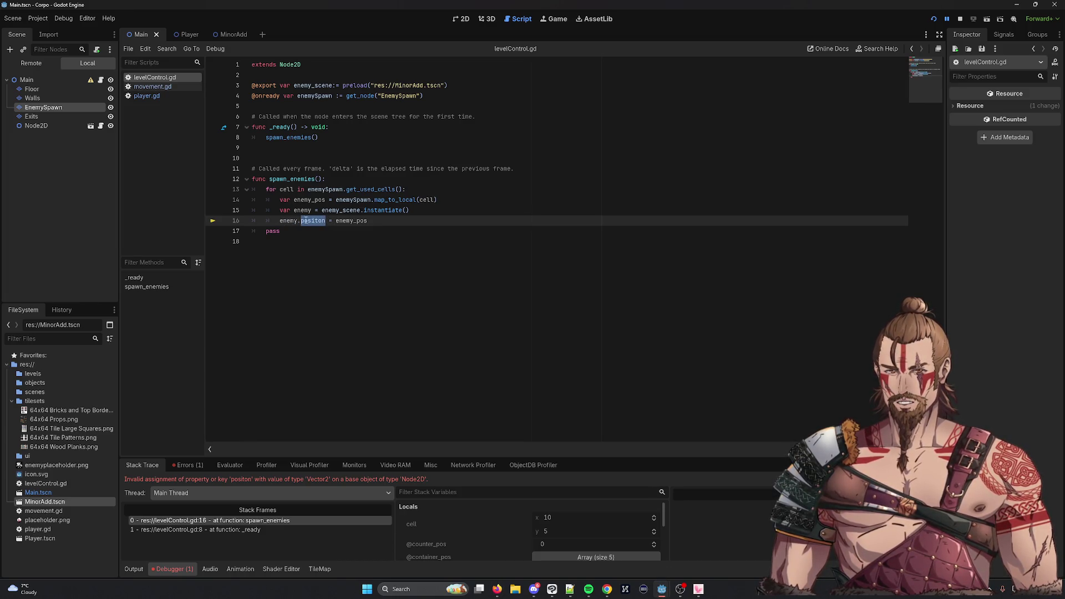
mouse_move(328, 208)
double_click(355, 221)
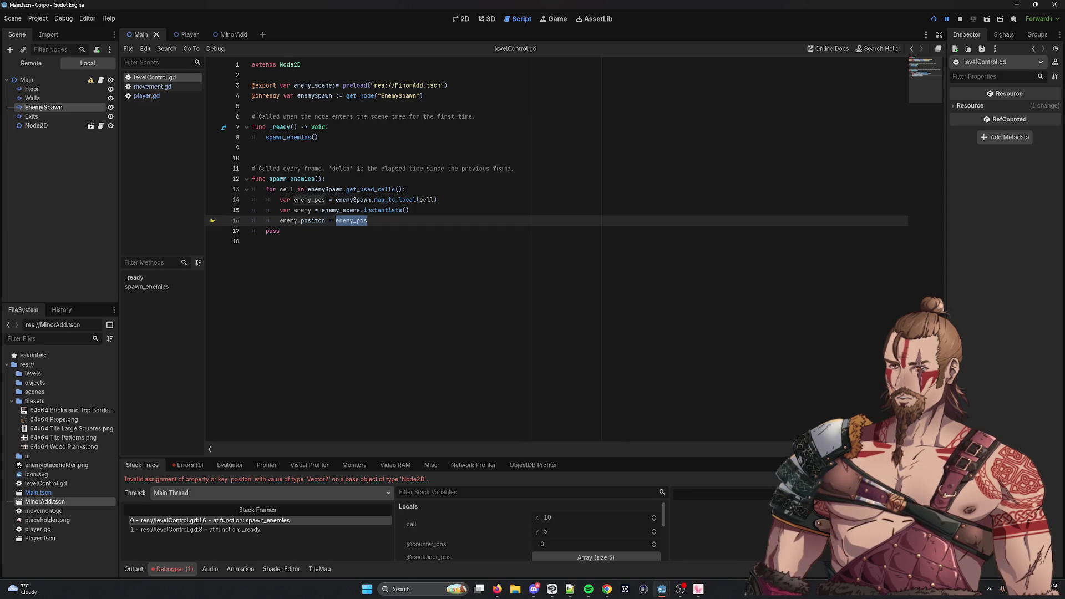
double_click(377, 210)
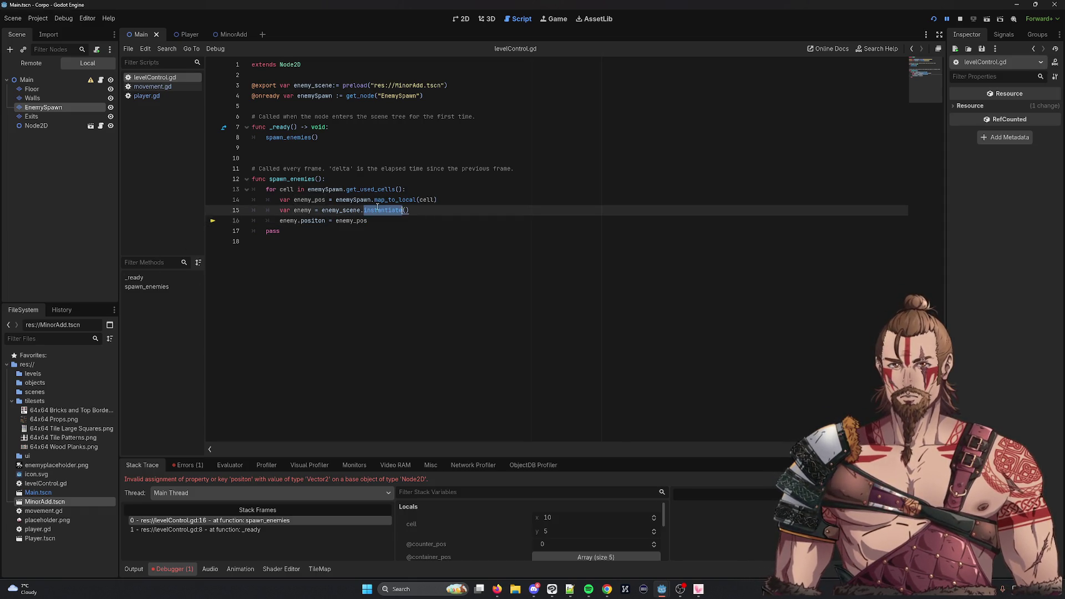
double_click(302, 209)
mouse_move(302, 211)
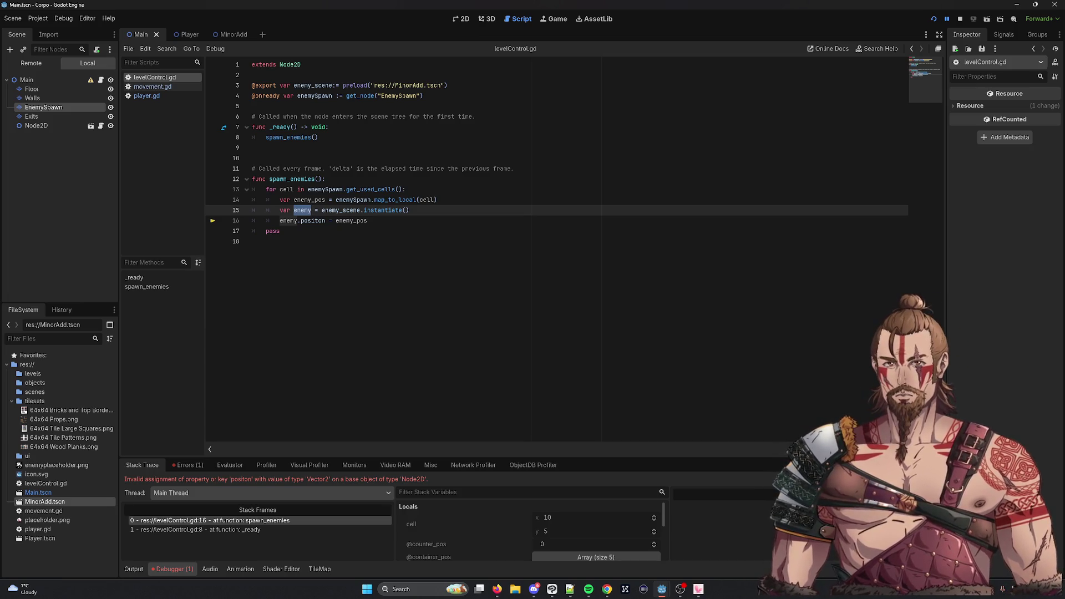
mouse_move(357, 215)
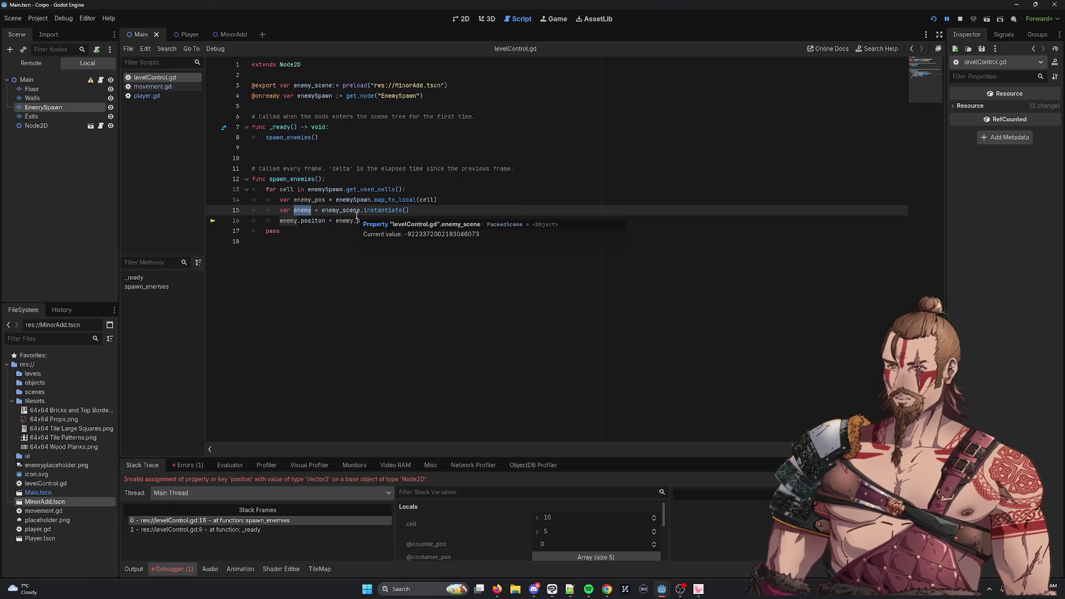
double_click(323, 87)
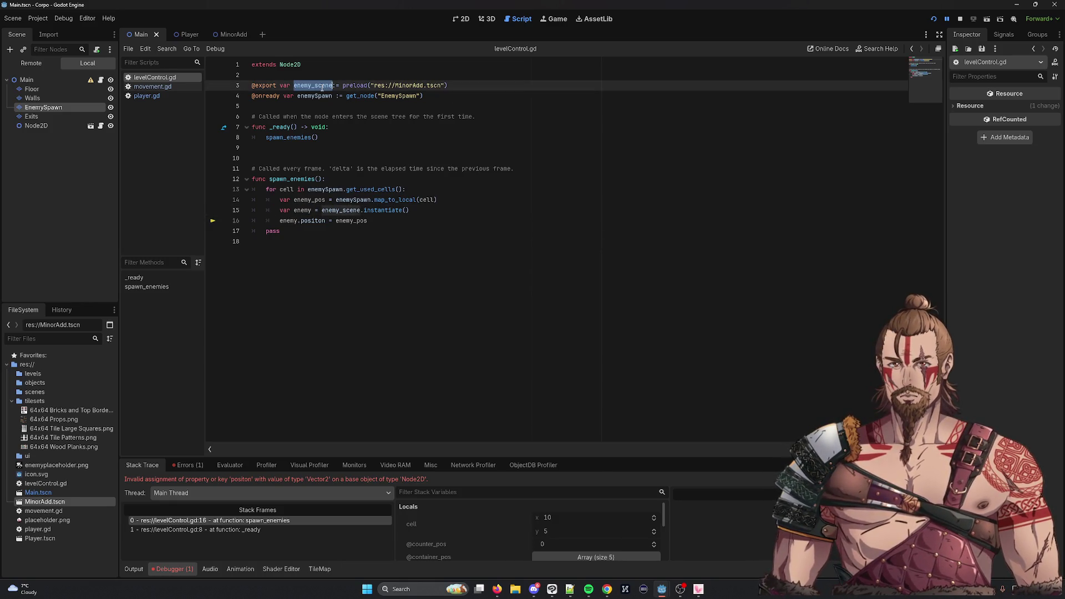
double_click(383, 211)
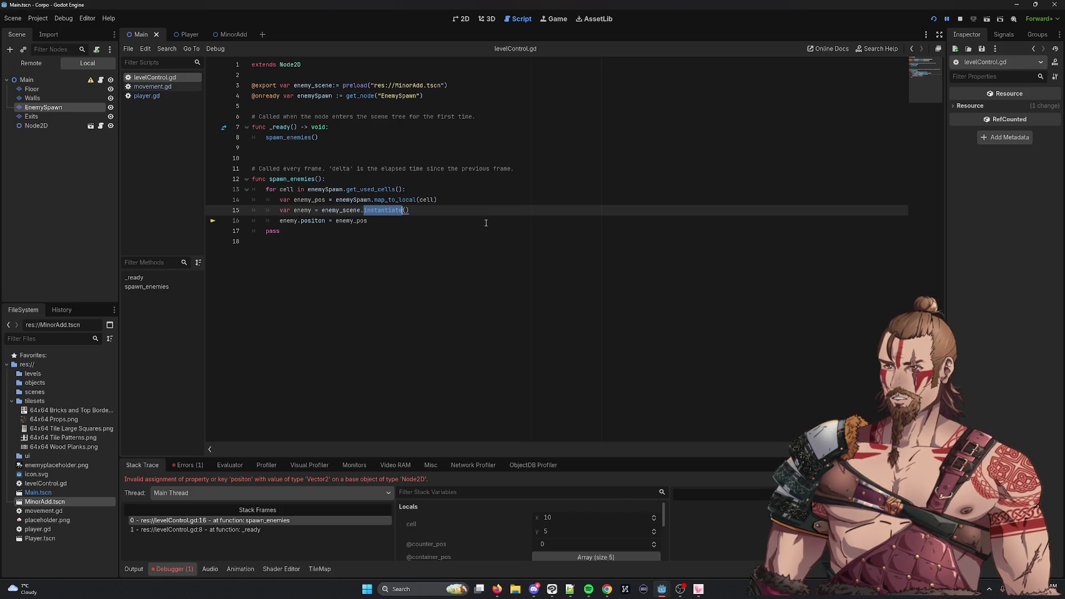
double_click(304, 210)
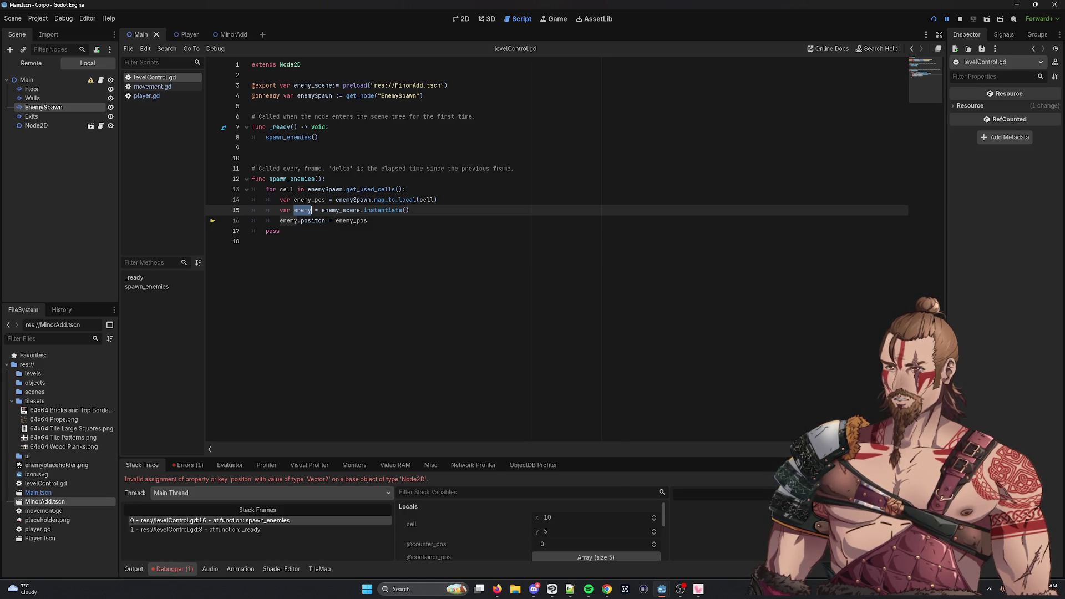
click(418, 211)
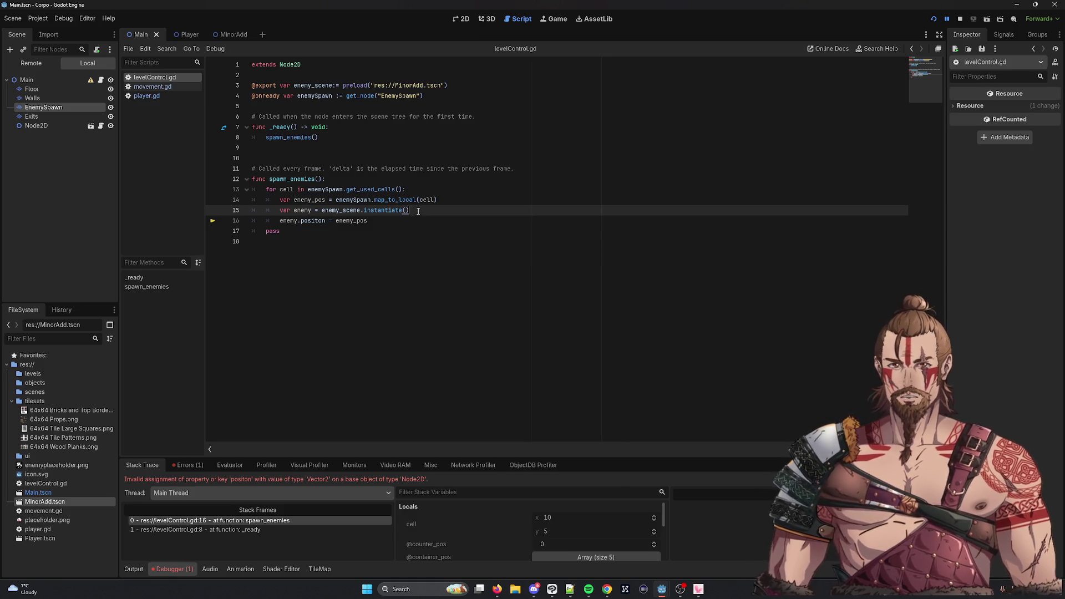
Append 'as Node2D' to line 15 to cast the instantiated enemy, then save
text(aas)
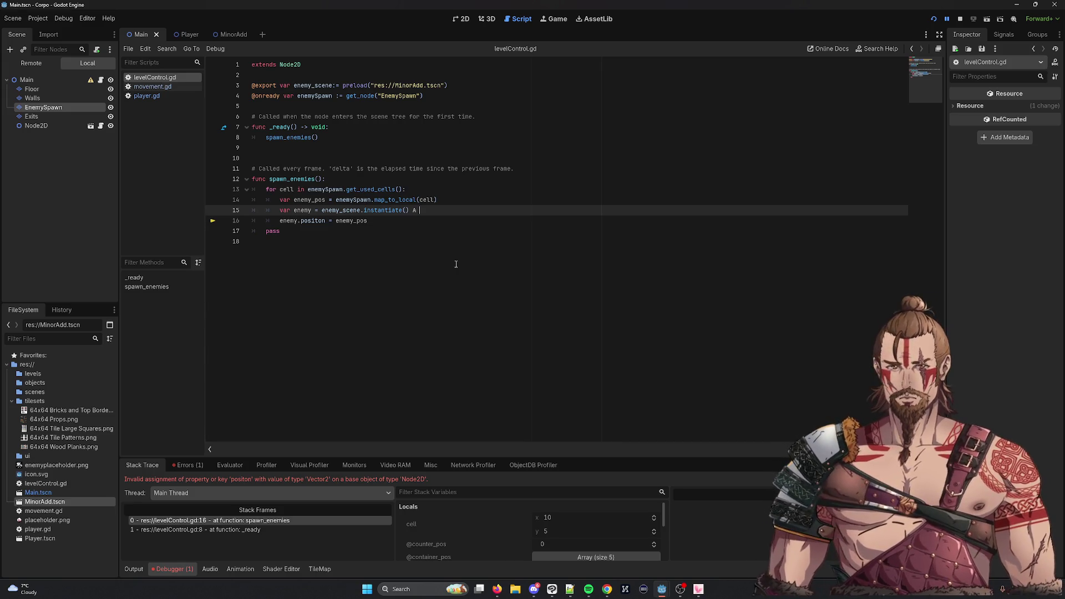
key(BackSpace)
key(BackSpace)
key(BackSpace)
text(as node)
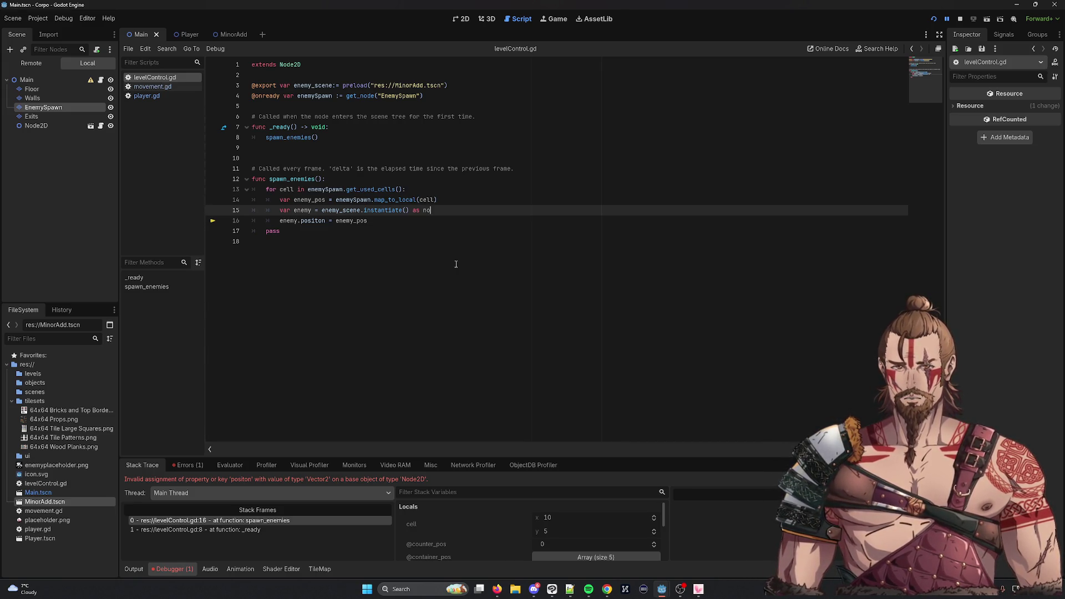
key(BackSpace)
key(BackSpace)
key(BackSpace)
text(Node2)
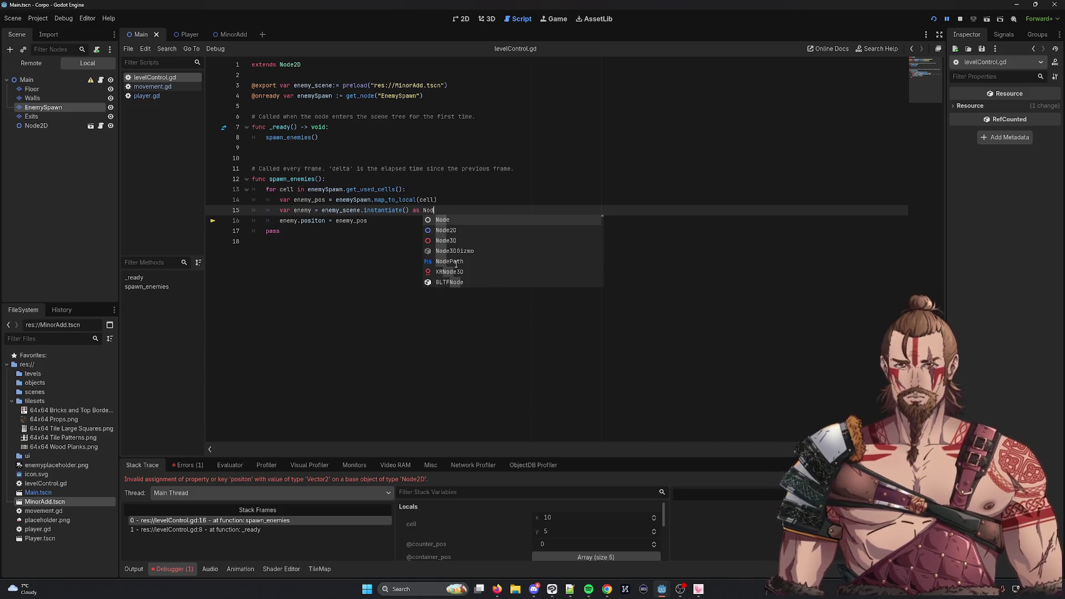
key(Return)
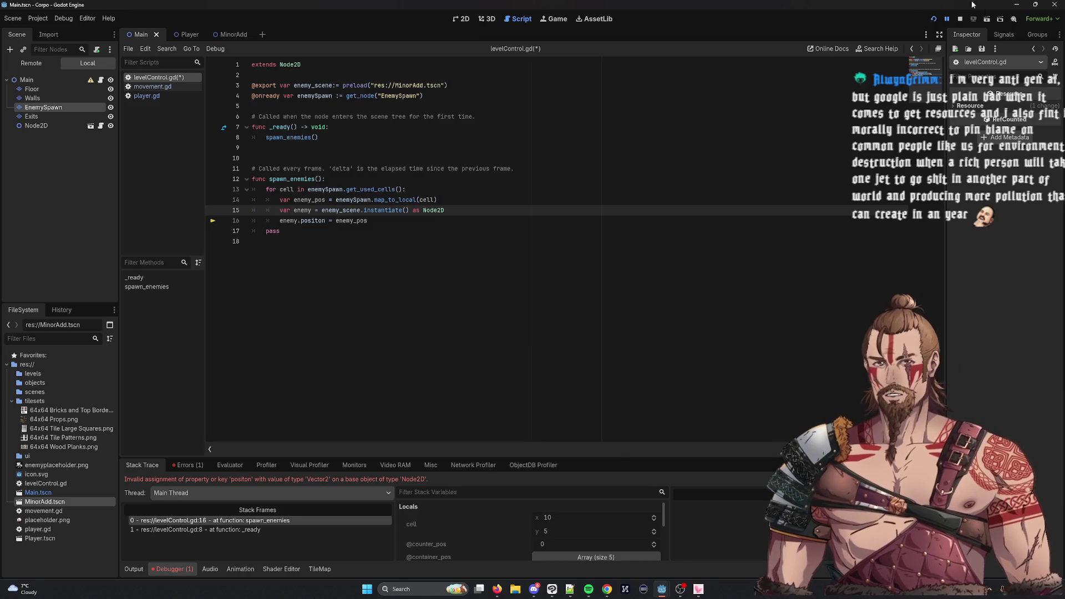
click(963, 21)
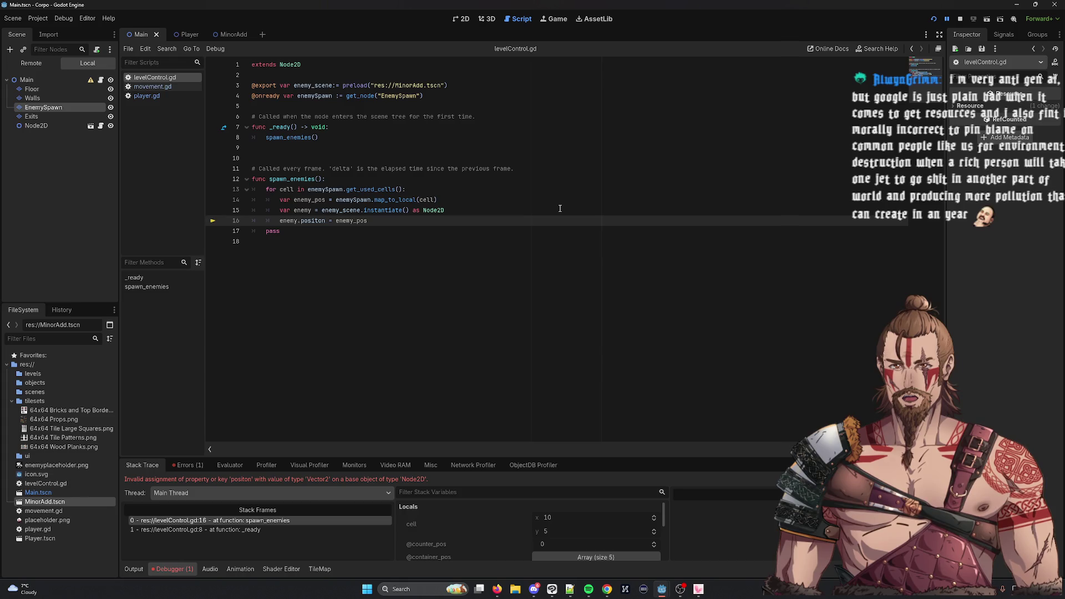
Select the misspelled 'positon' on line 16 and place the caret in it
double_click(315, 222)
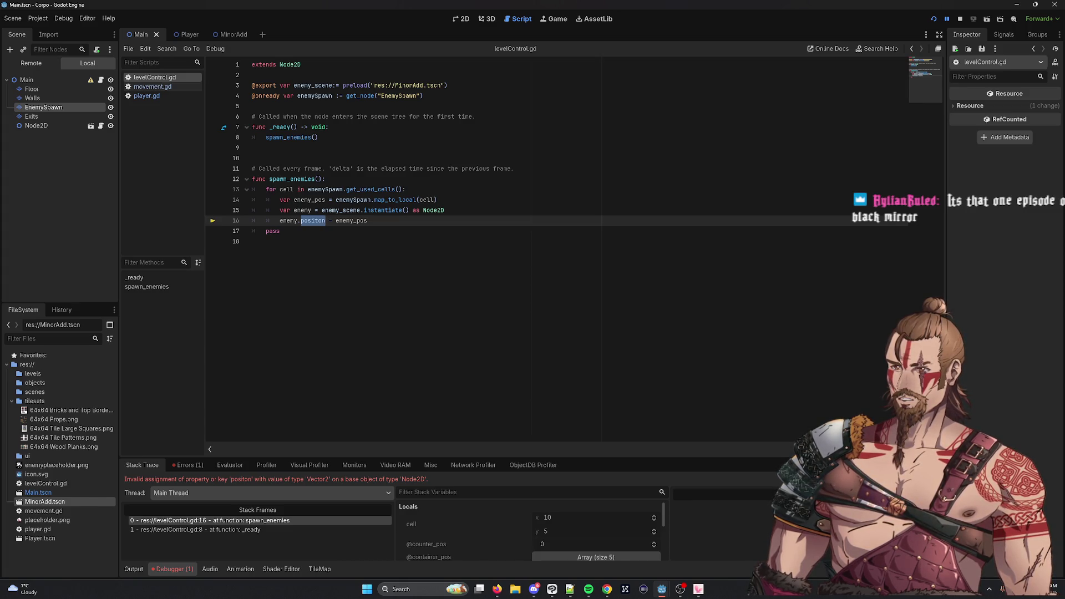
click(330, 220)
Change line 16 to assign enemy.global_position instead of the misspelled positon
key(BackSpace)
key(BackSpace)
key(BackSpace)
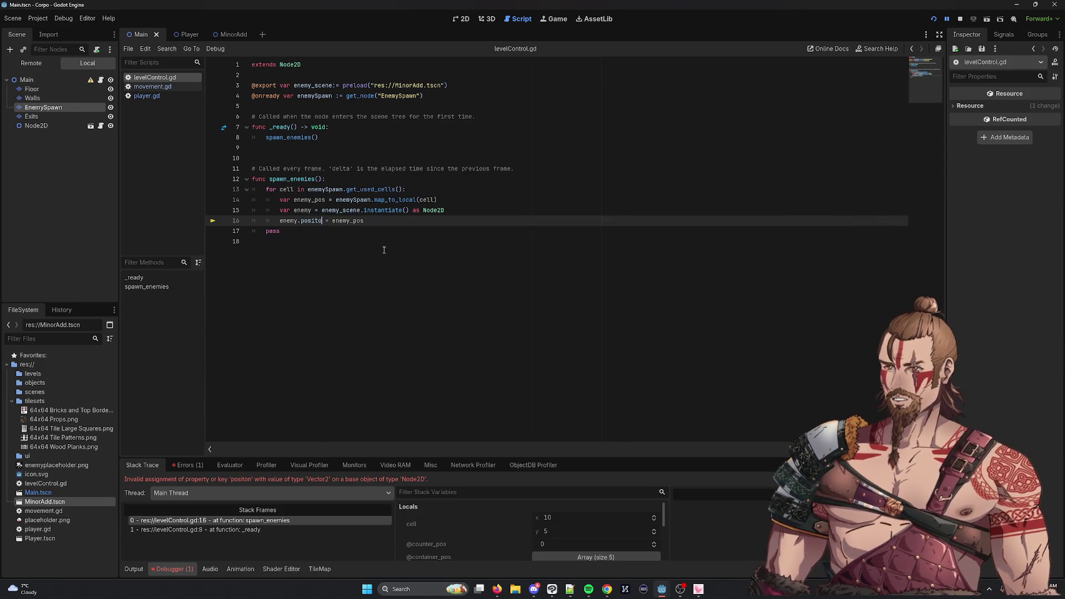
text(global_position)
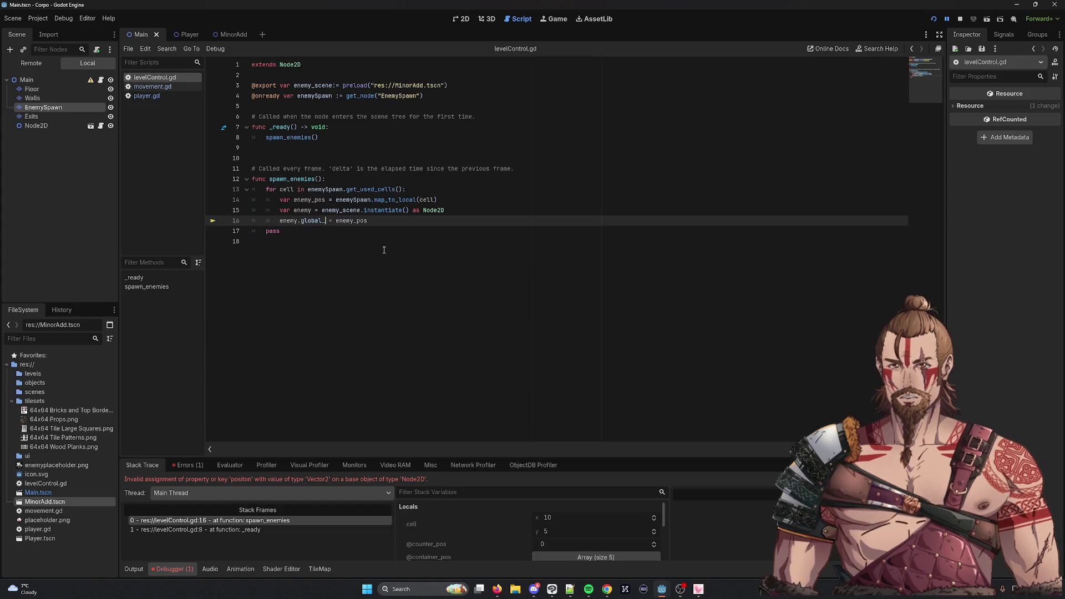
double_click(405, 199)
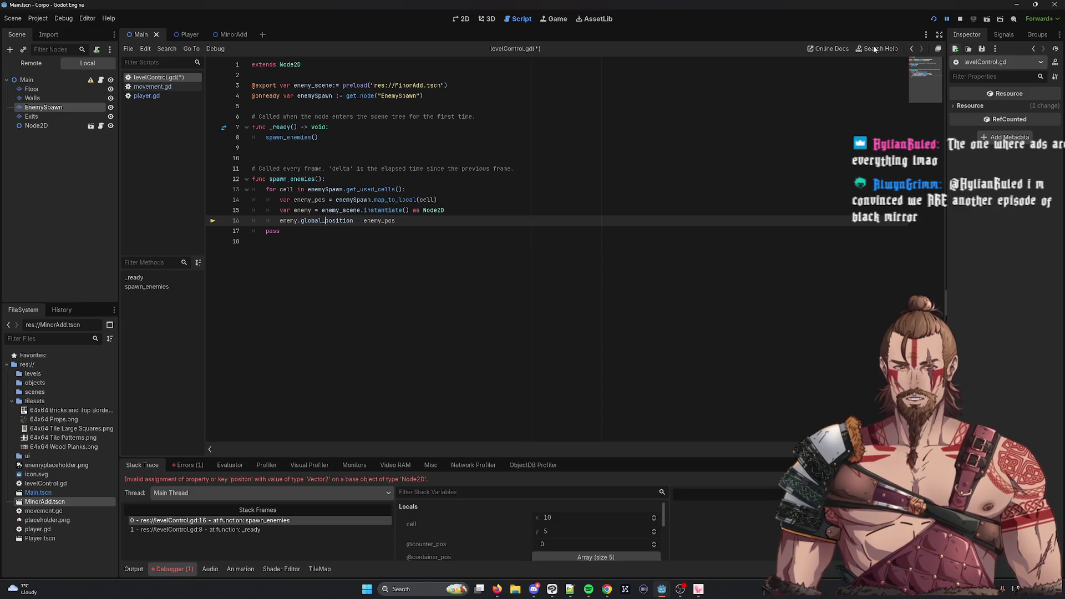
Test-run the game, move its window aside, and close it with F8
click(934, 19)
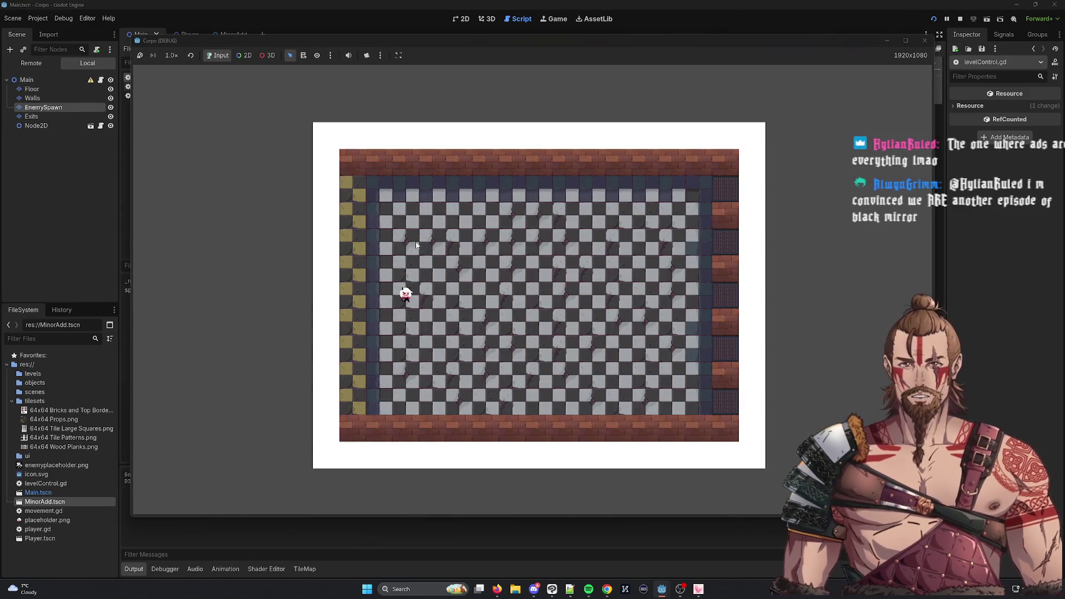
mouse_move(258, 39)
mouse_down()
mouse_move(641, 353)
mouse_move(355, 32)
mouse_move(288, 24)
mouse_up()
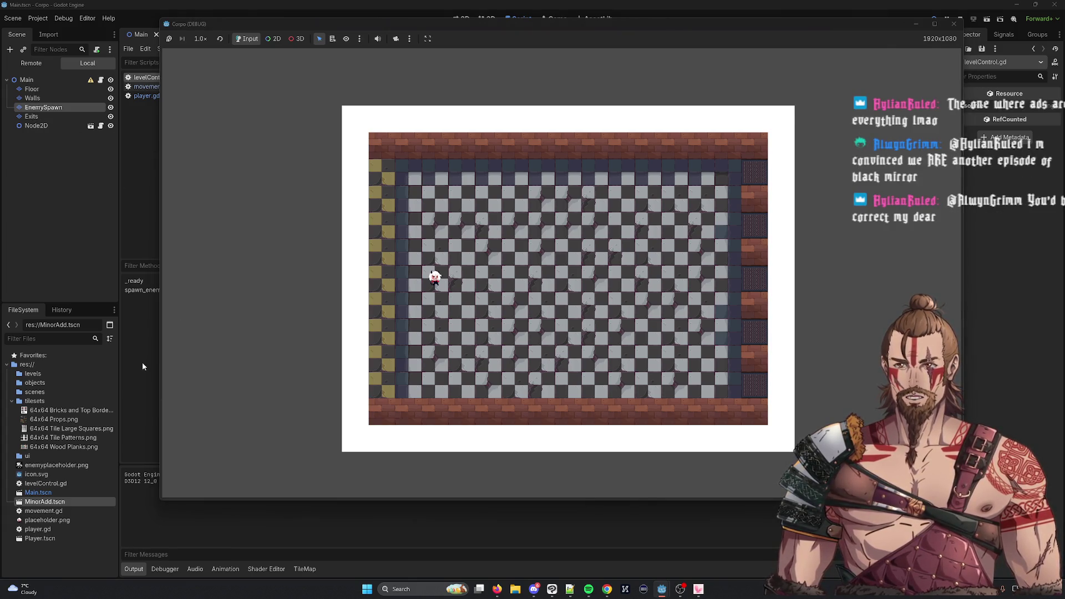
key(F8)
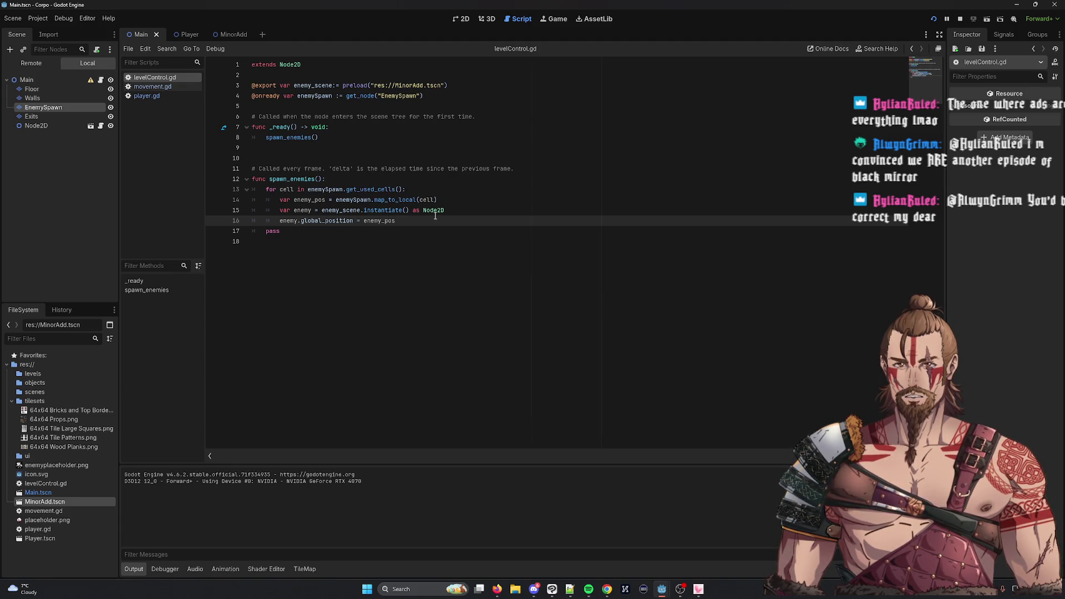
Insert a new line 17 reading add_child(enemy) after the position assignment
mouse_move(283, 212)
mouse_down()
mouse_move(421, 230)
mouse_move(469, 211)
mouse_move(469, 222)
mouse_up()
click(460, 226)
key(Return)
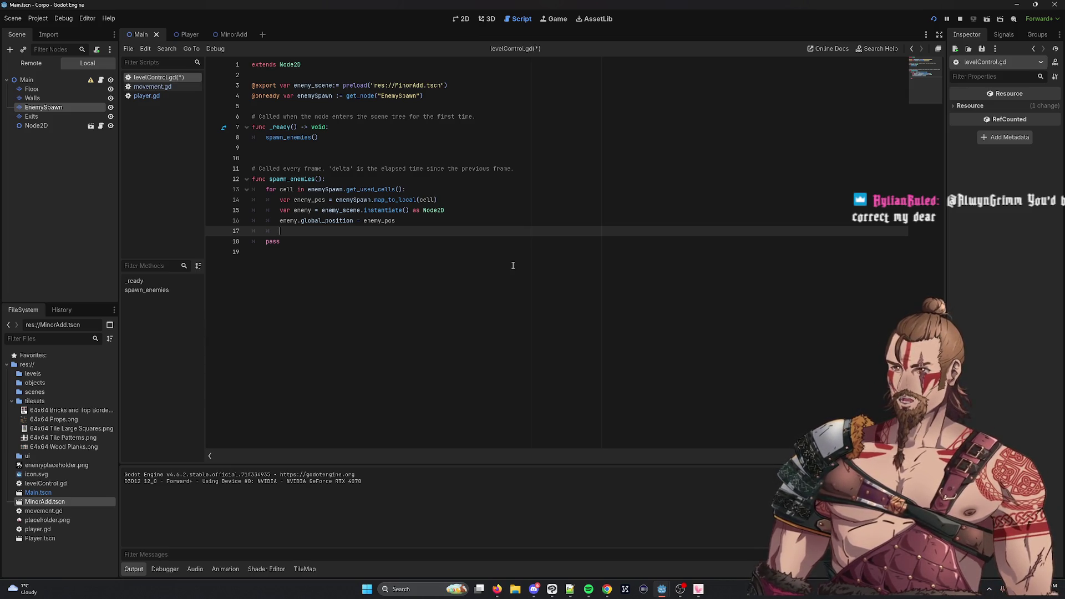
text(add_child()
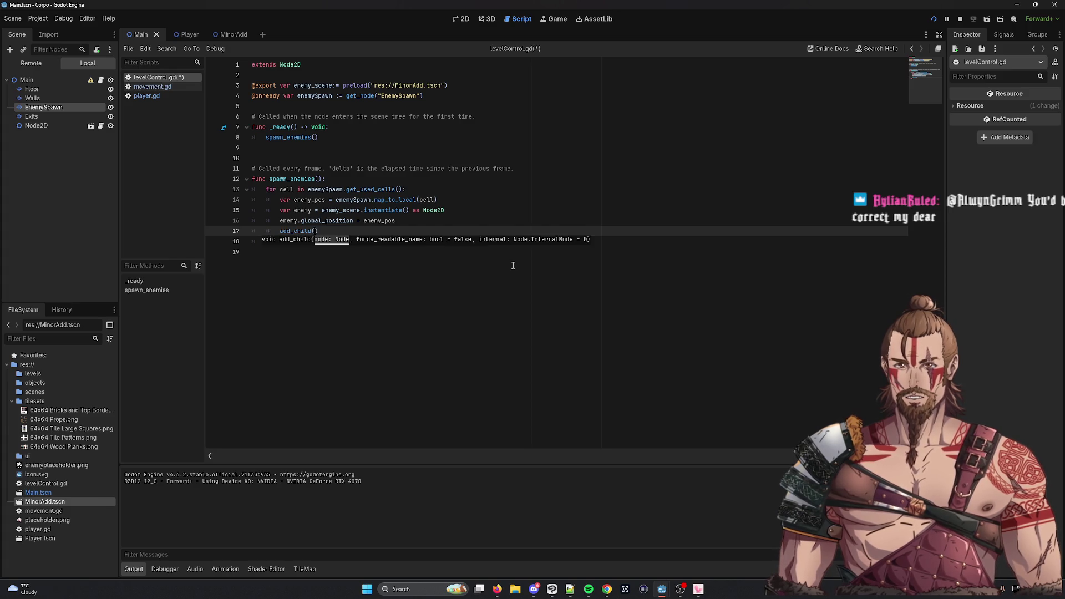
text(enemy))
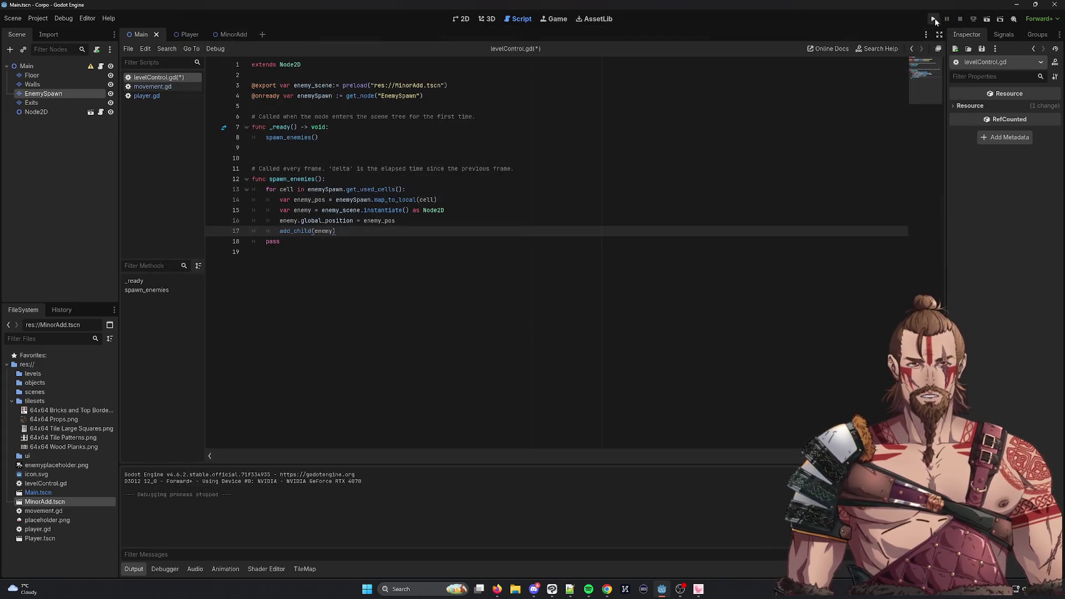
Run the game and check the Remote scene tree before switching back to Local
click(934, 20)
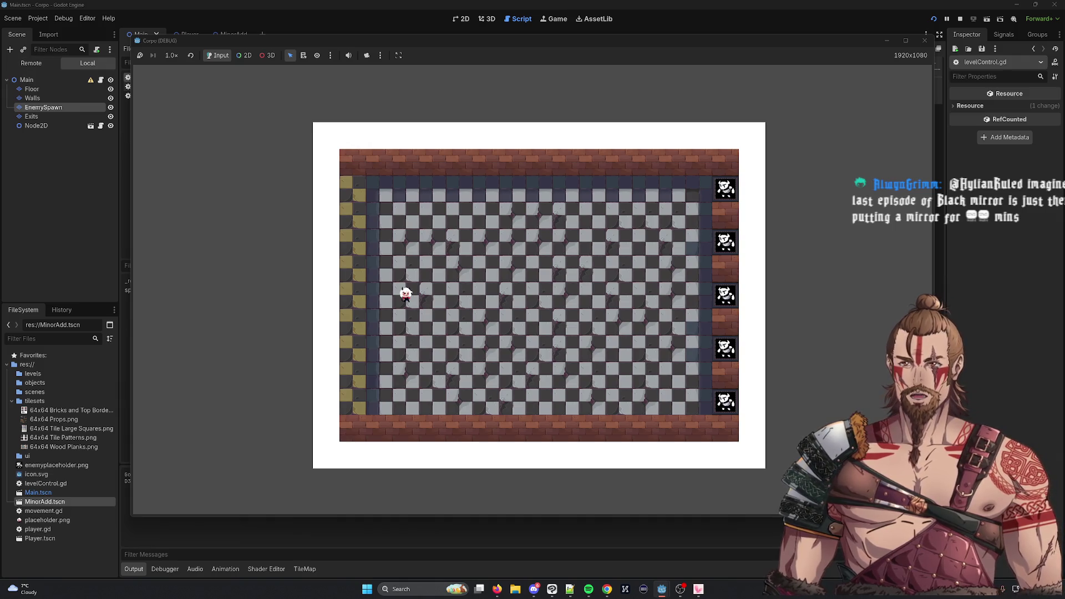
click(45, 60)
click(76, 64)
click(45, 58)
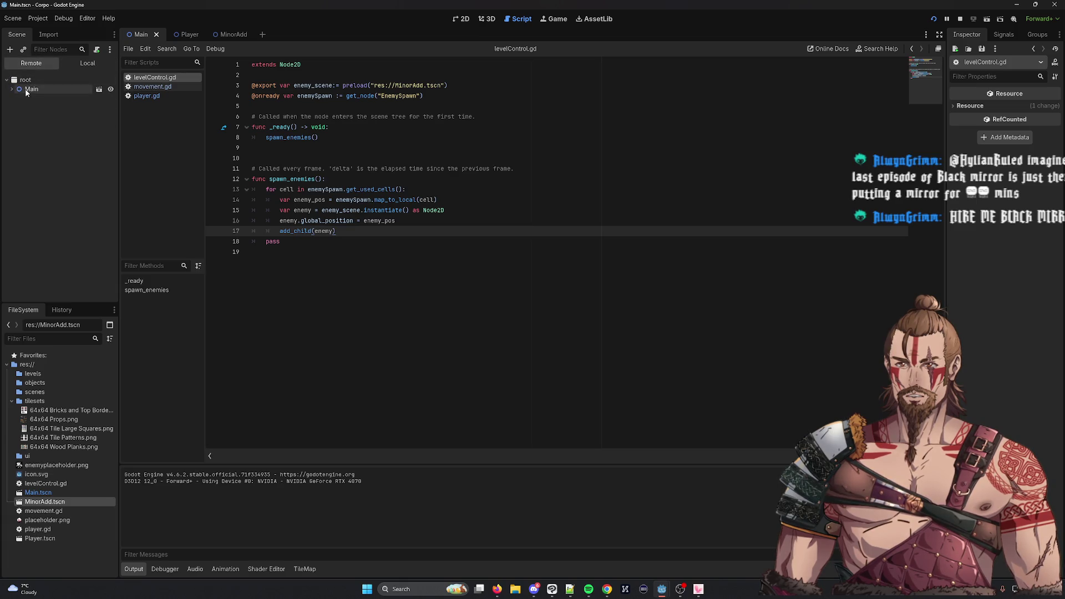
click(91, 64)
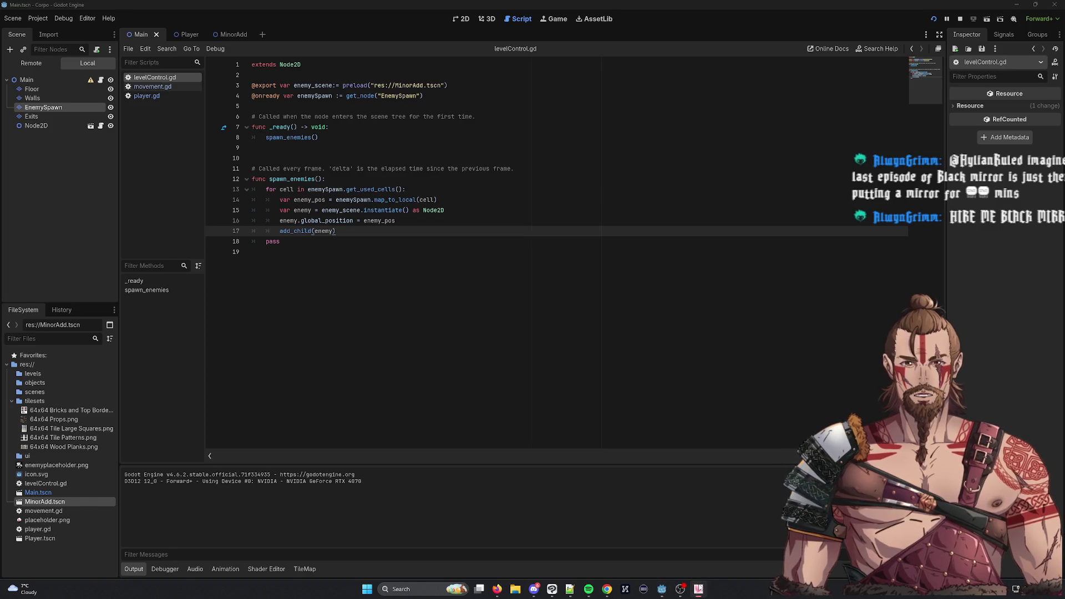
Bring the Corpo (DEBUG) game window to the front and reposition it leftward
mouse_move(679, 586)
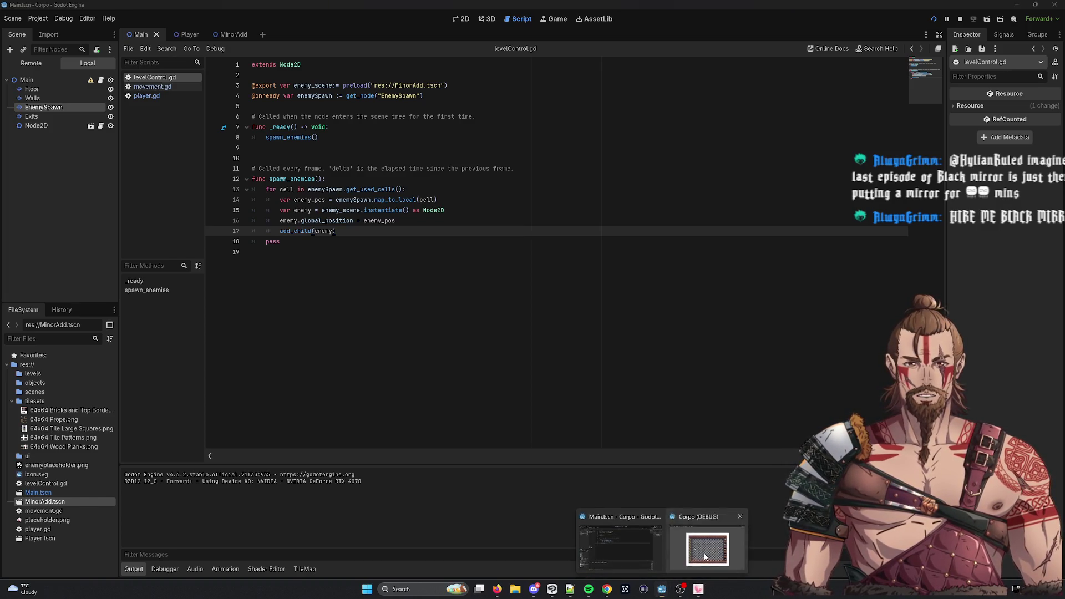
click(704, 541)
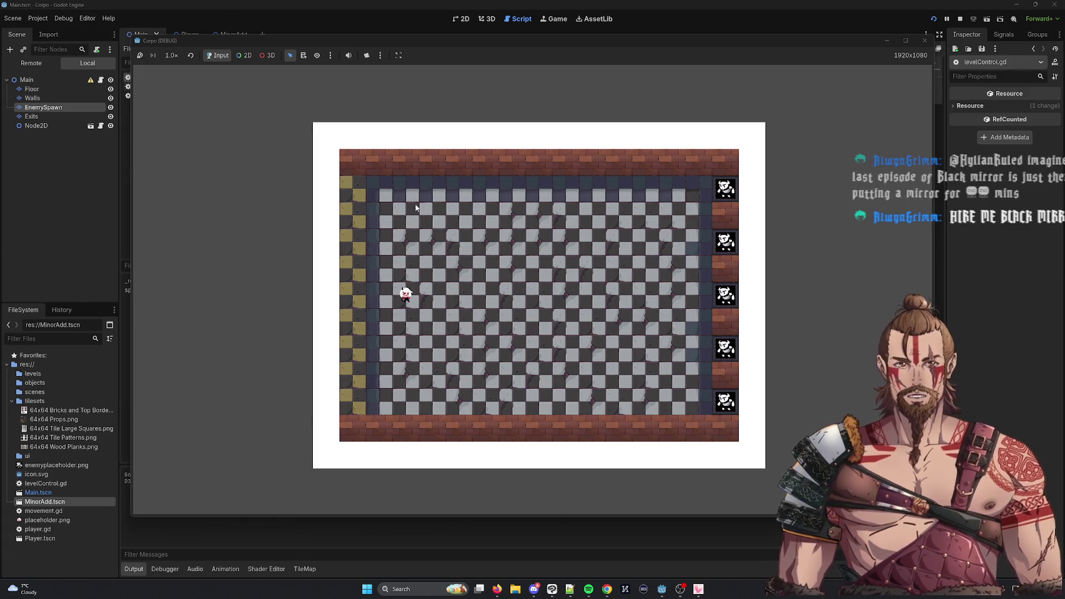
mouse_move(226, 36)
mouse_down()
mouse_move(418, 118)
mouse_move(499, 81)
mouse_up()
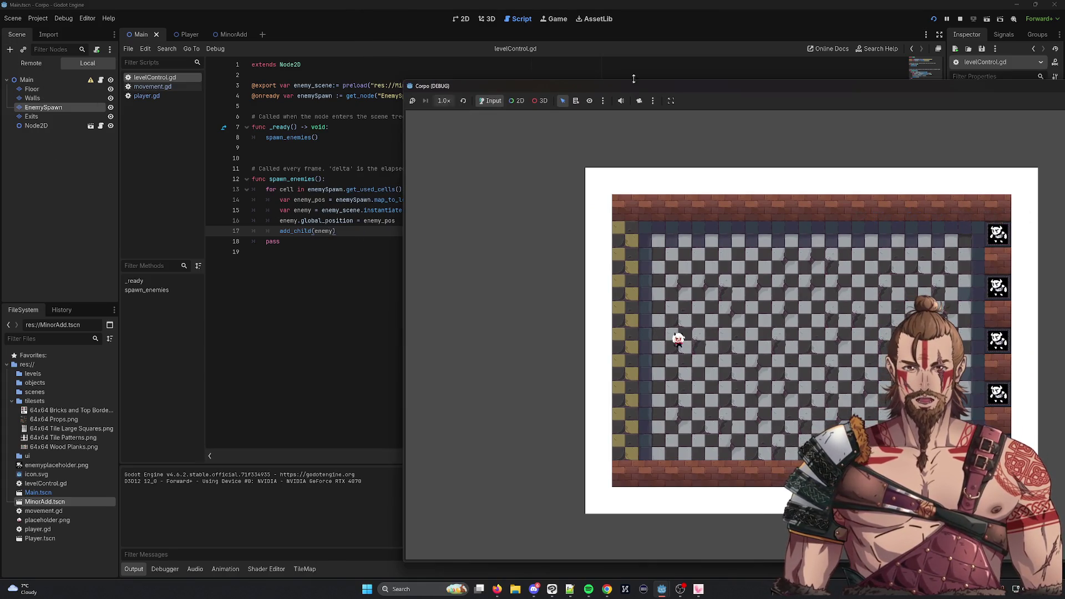
drag(641, 85, 501, 66)
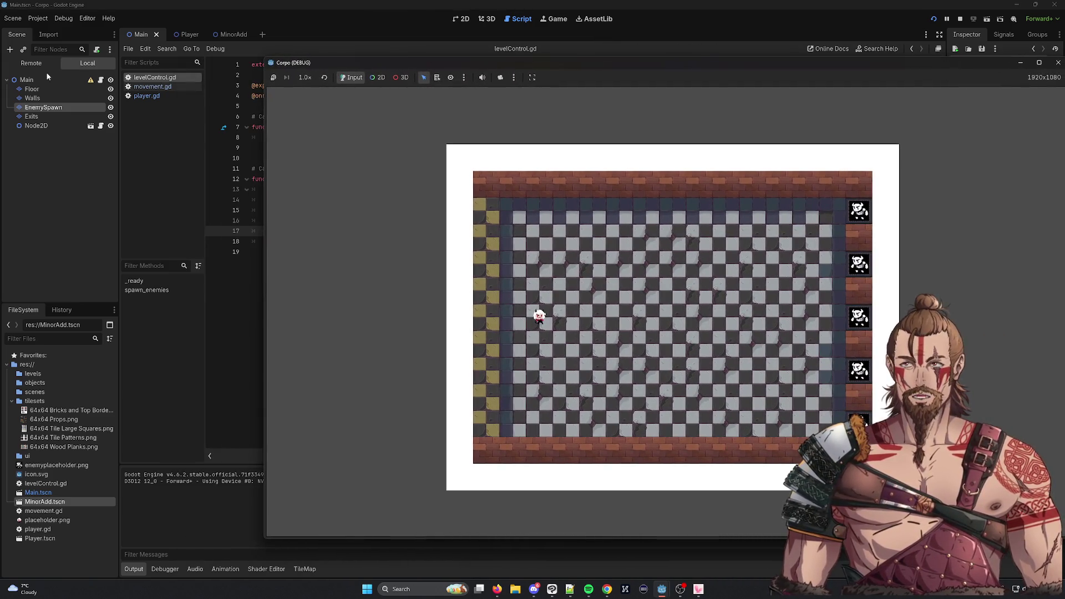
drag(397, 65, 257, 50)
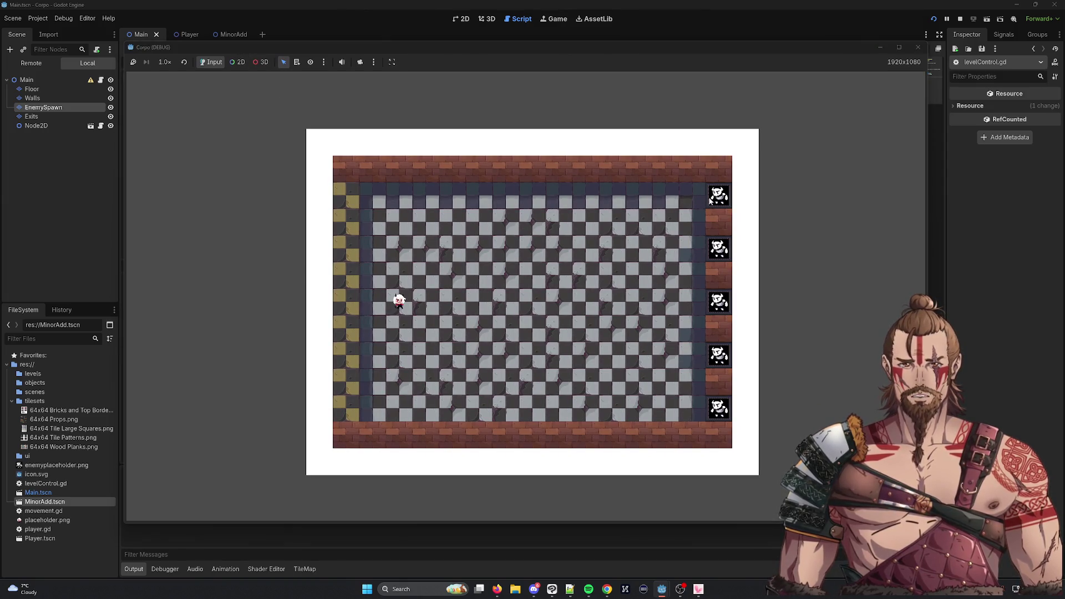
Move the player left in the running game, then stop the game
click(651, 298)
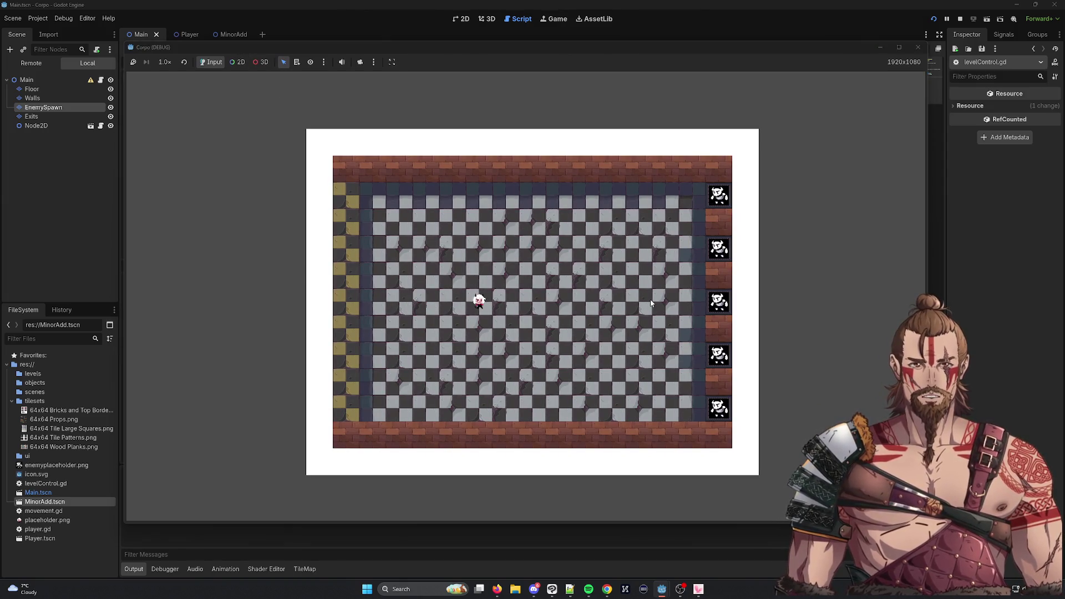
key(Left)
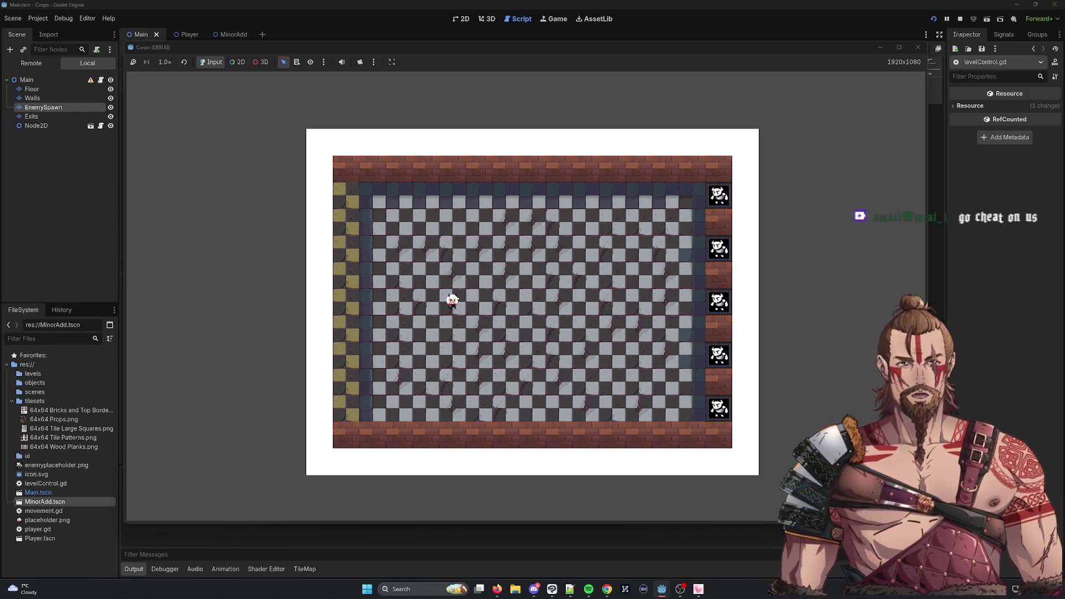
click(918, 49)
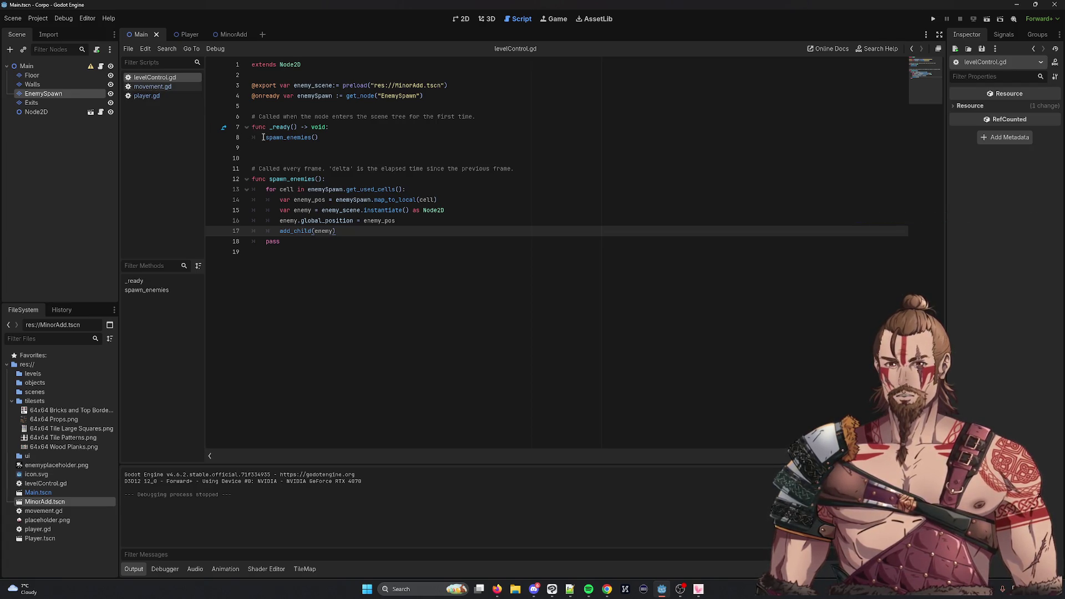
Show the MinorAdd scene's sprite and collision shape in the 2D editor
click(231, 34)
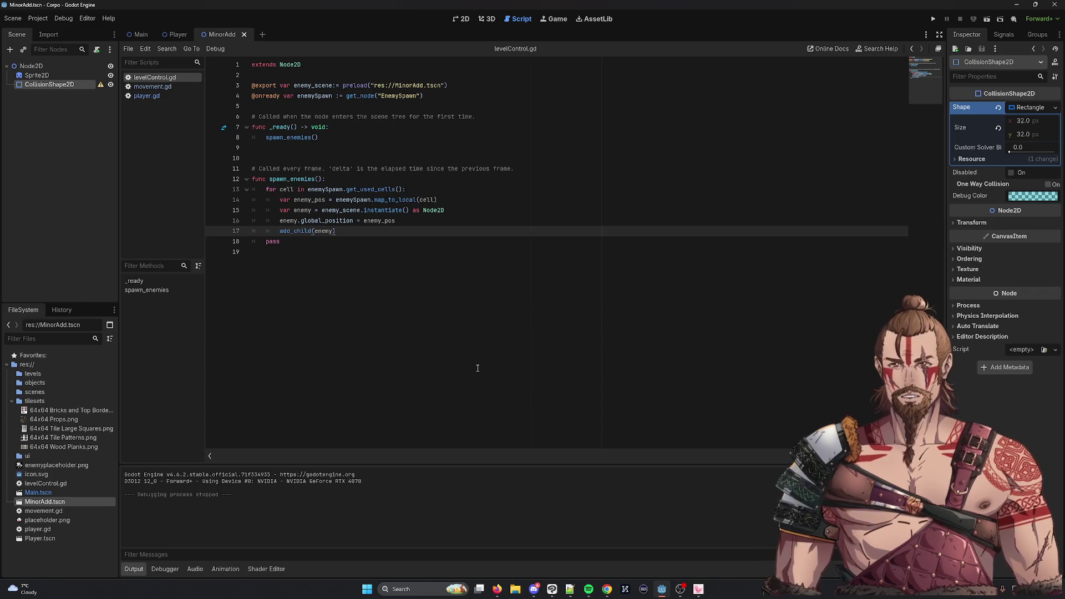
click(464, 19)
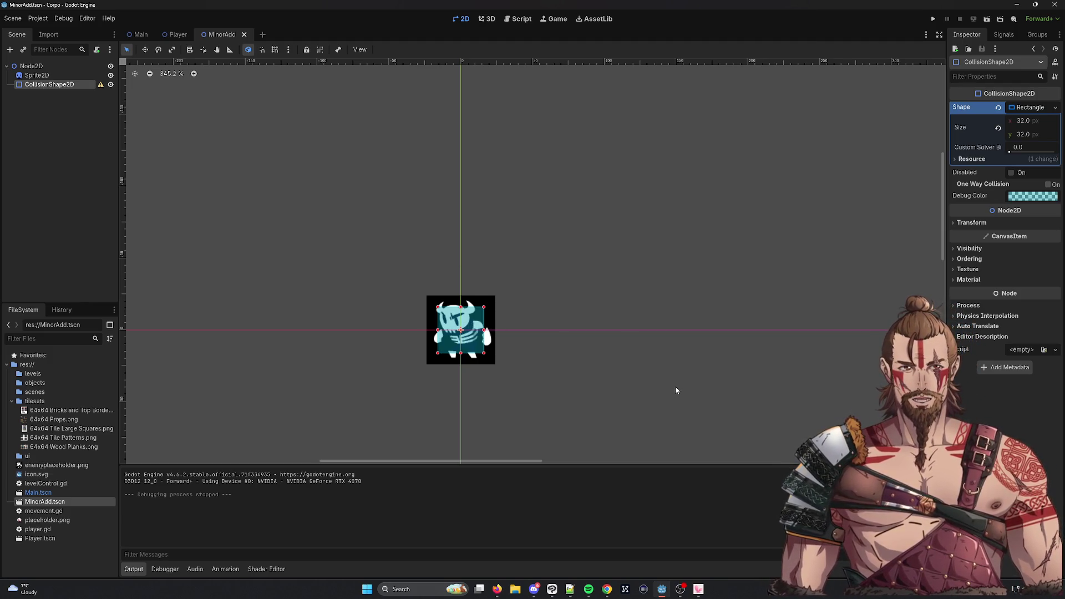
Add an int metadata entry 'speed' with value 1 to the collision shape
click(1002, 371)
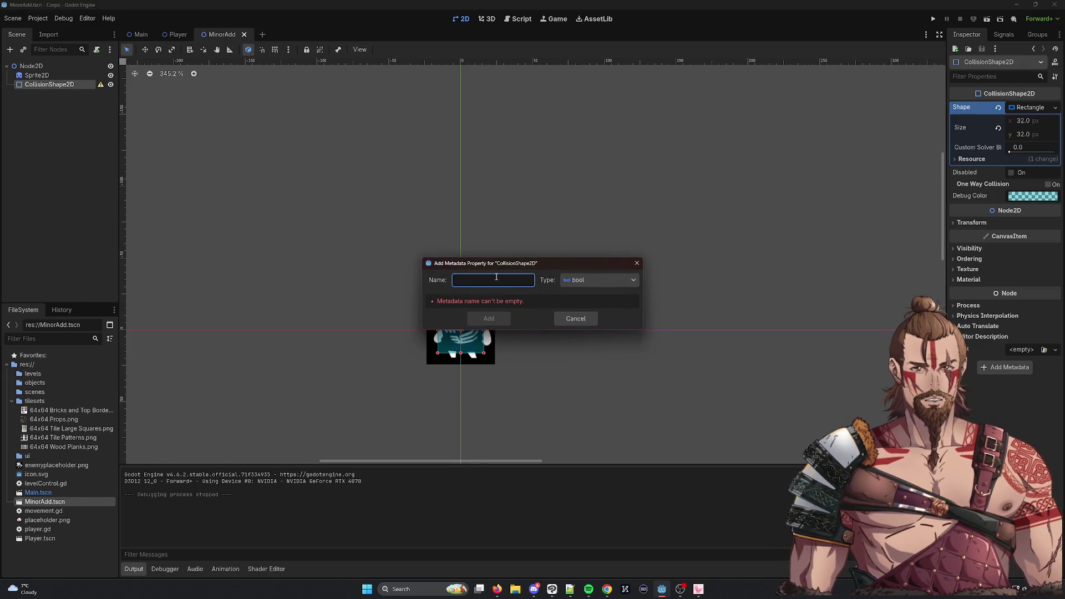
click(607, 280)
click(513, 279)
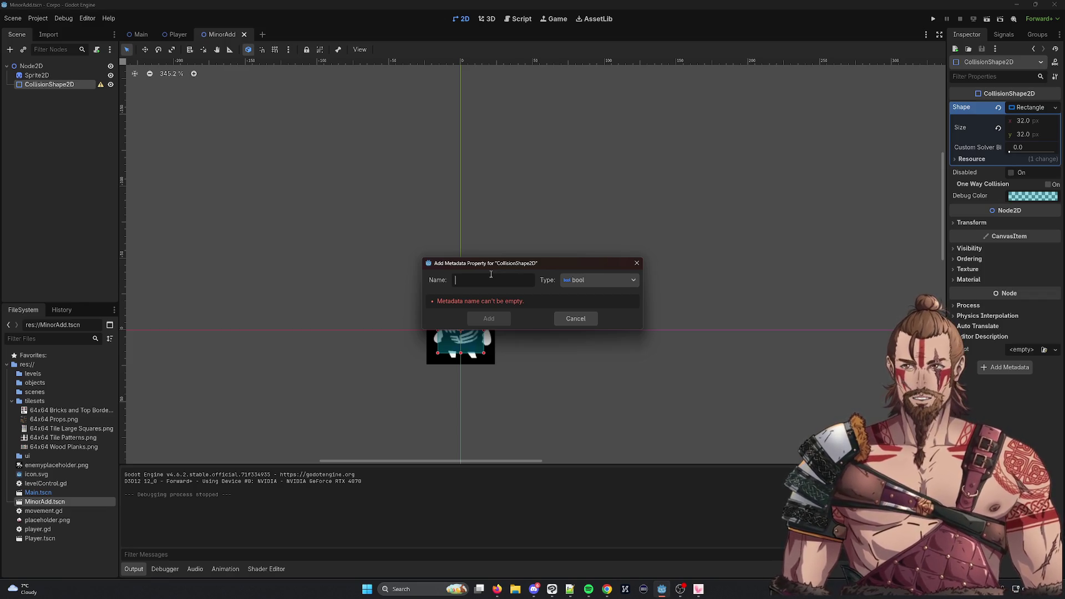
text(speed)
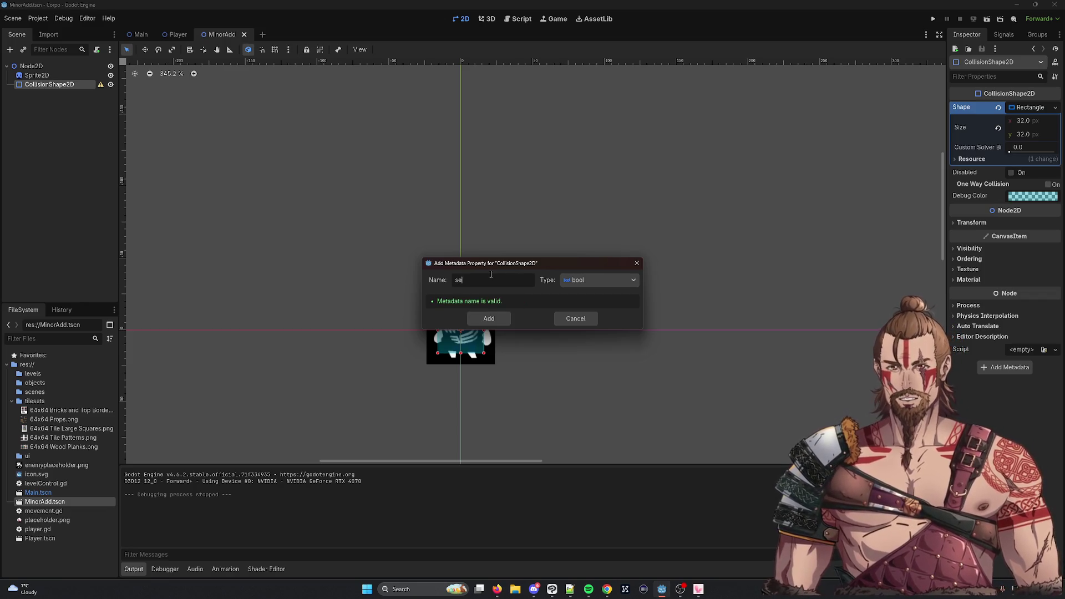
click(565, 282)
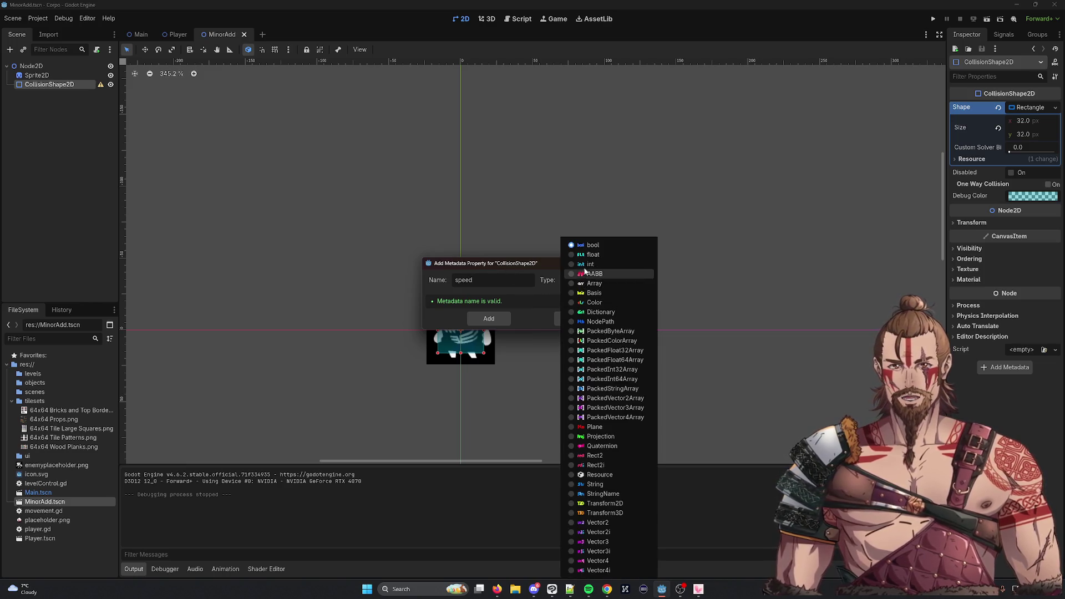
click(590, 265)
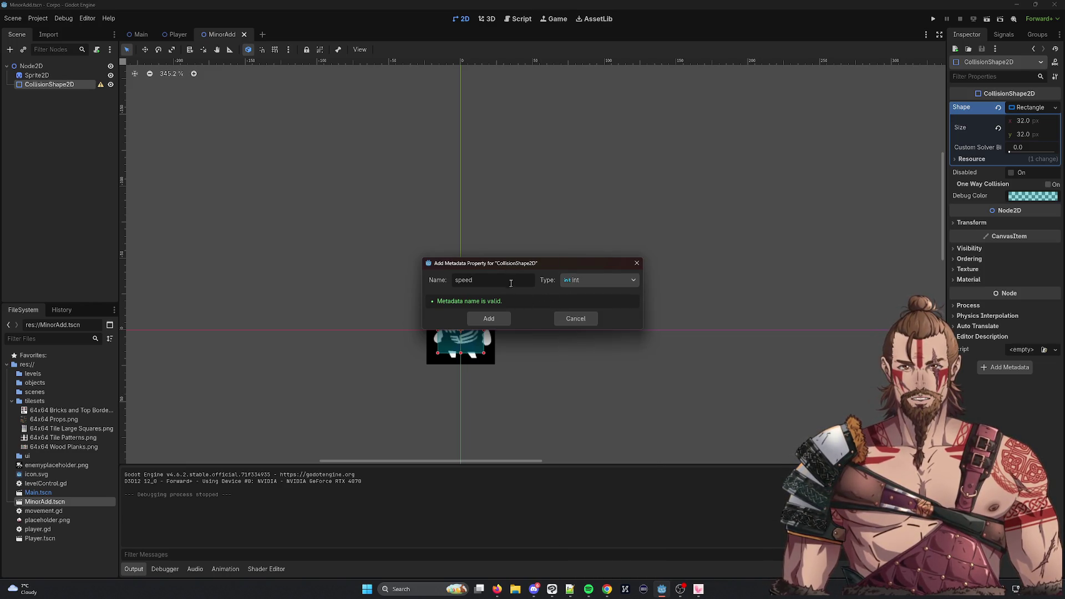
click(490, 318)
text(1)
key(Return)
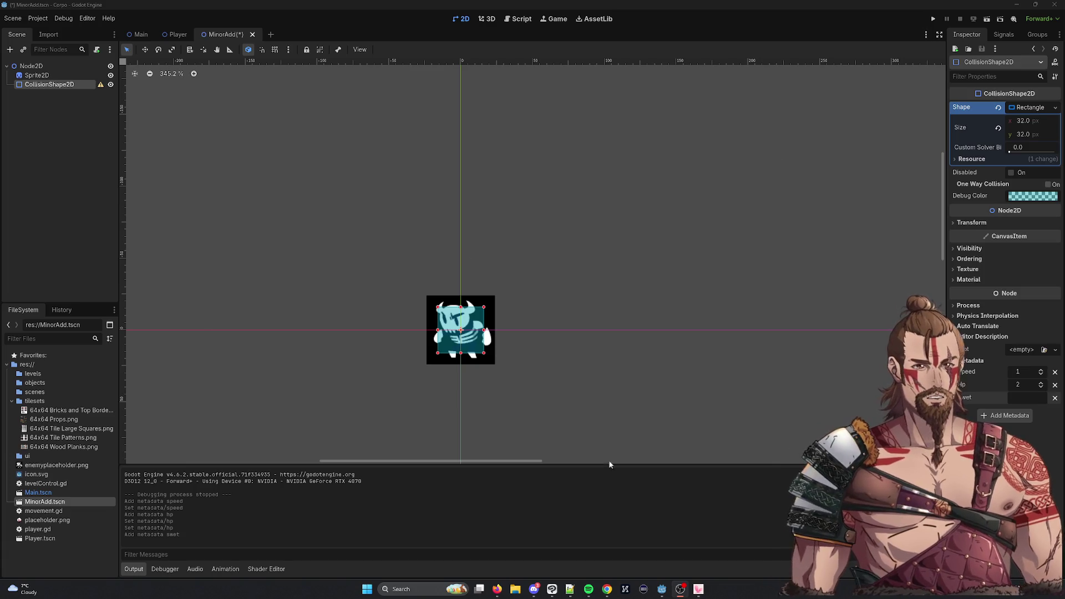
Set the swet metadata value to 10
click(1022, 399)
text(1)
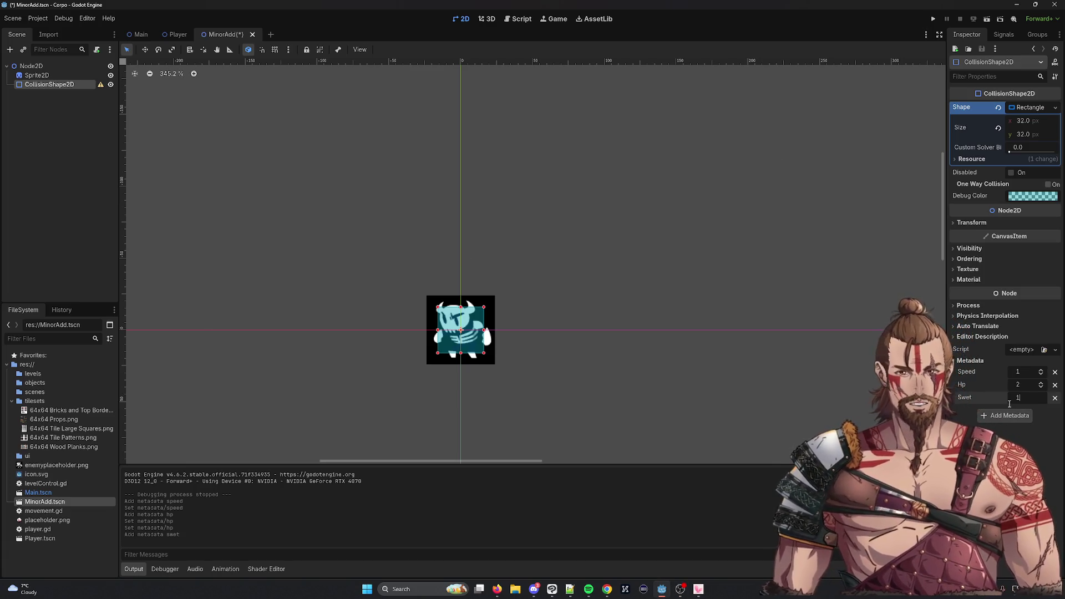
text(0)
key(Return)
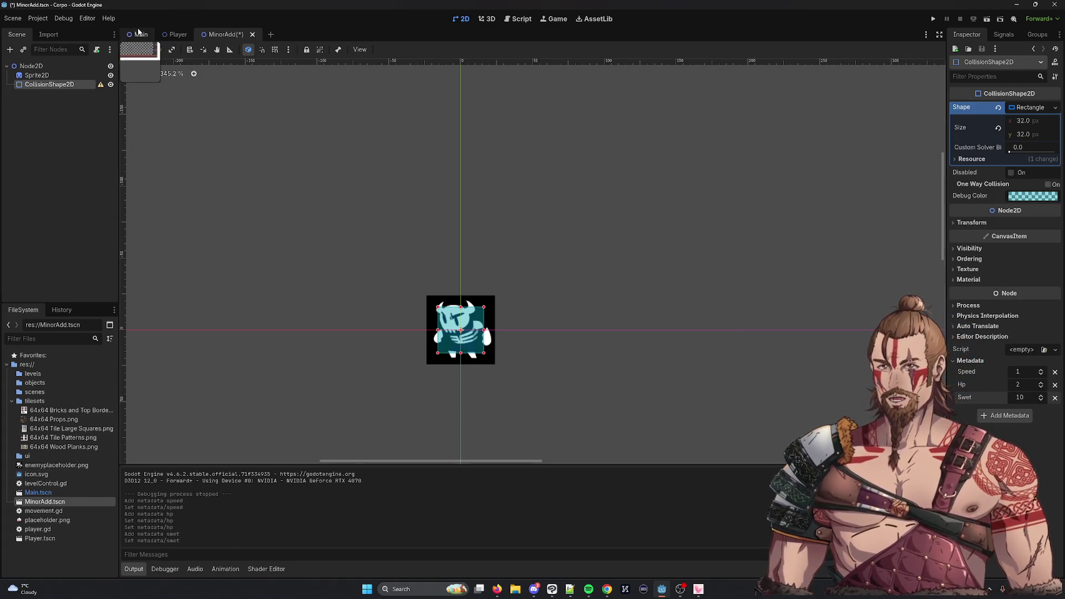
Return to the Main level scene, glancing at Player, and zoom into the tiled room
click(140, 35)
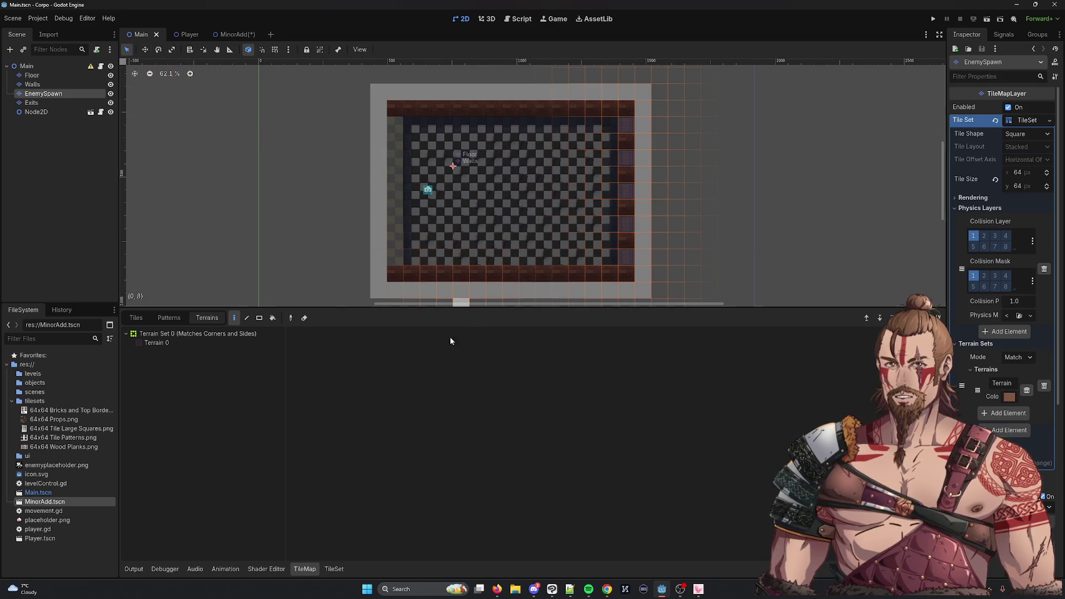
scroll(516, 215, up, 2)
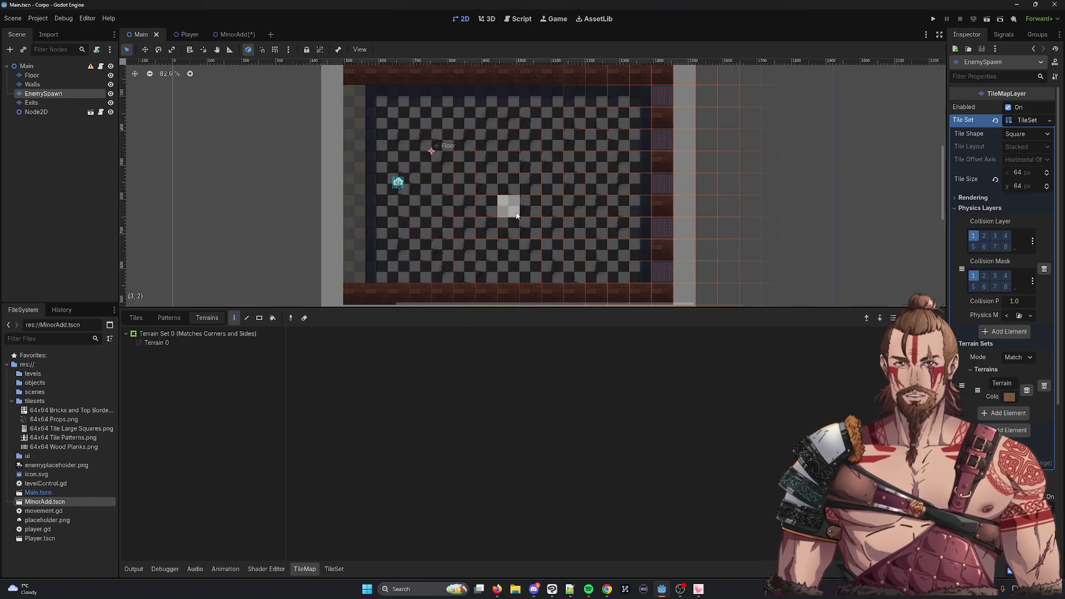
scroll(408, 198, up, 4)
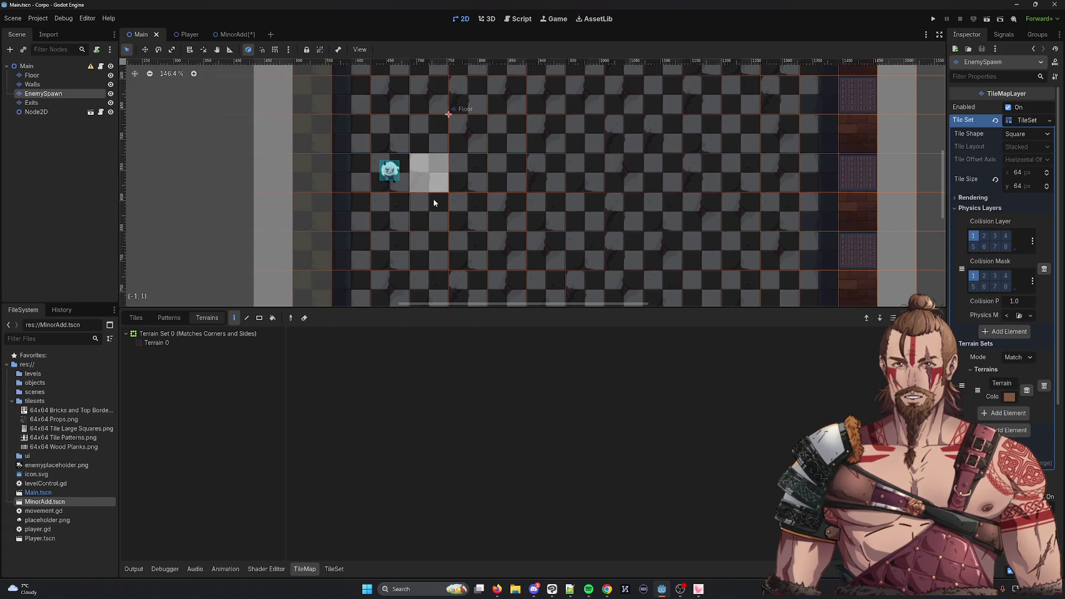
click(179, 35)
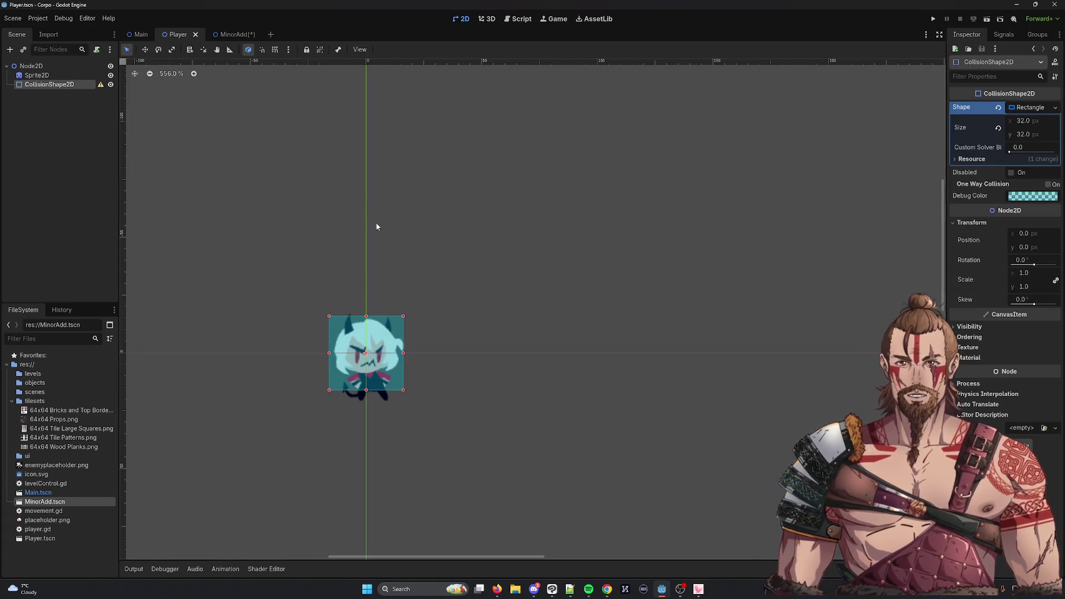
click(144, 35)
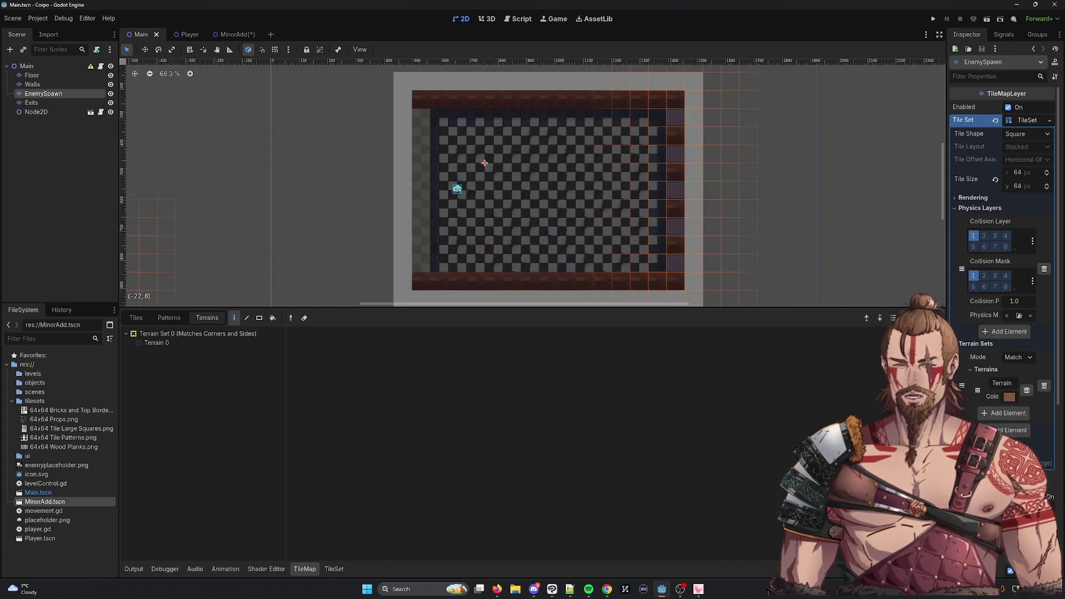
scroll(481, 208, up, 6)
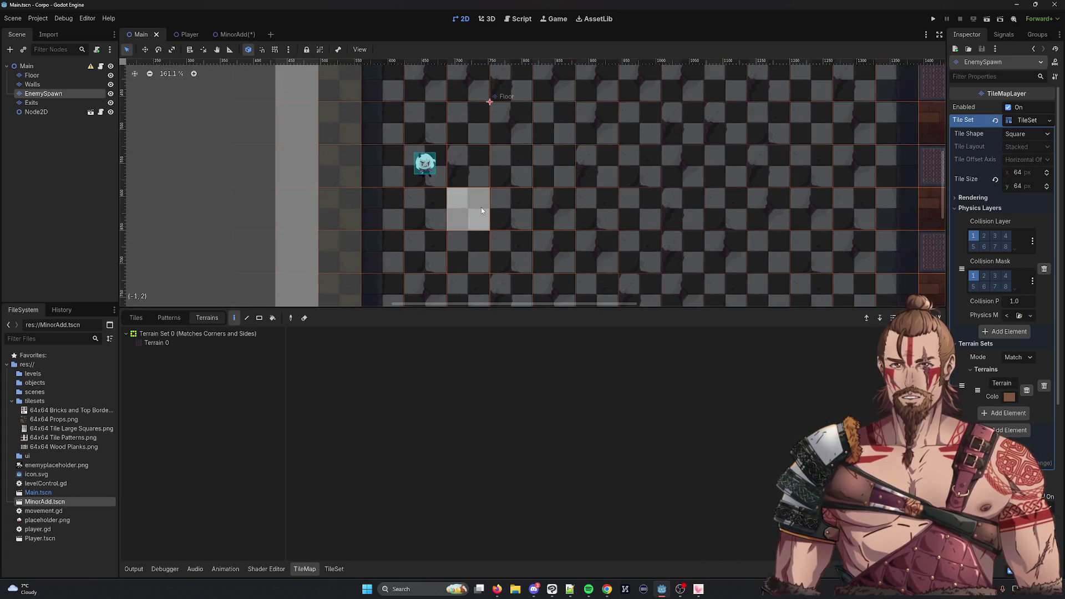
Run the project, move the player right, left and right, then close the game
click(934, 21)
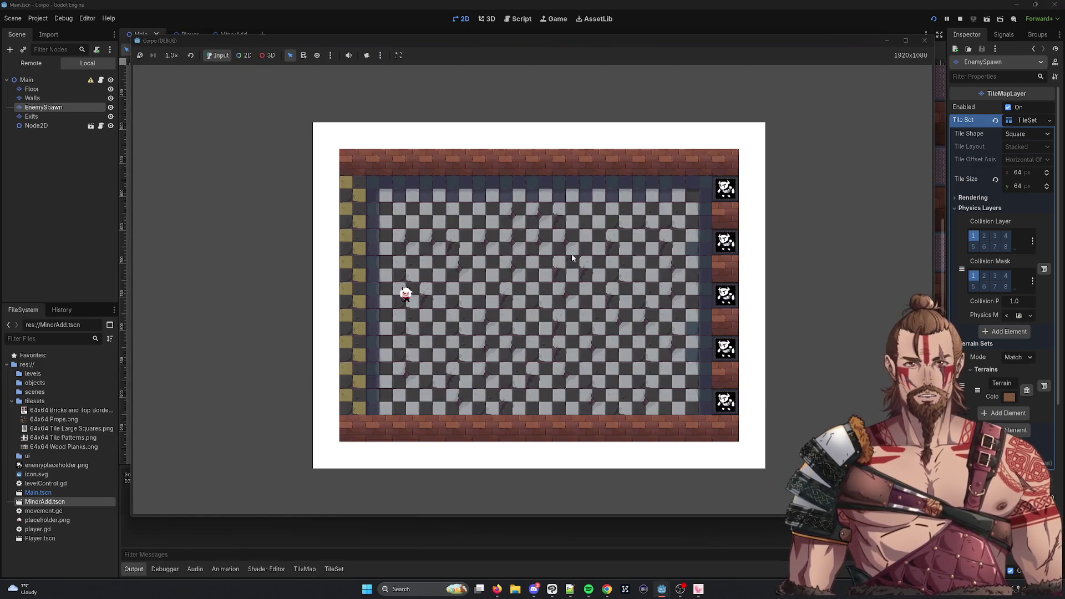
key(Right)
key(Left)
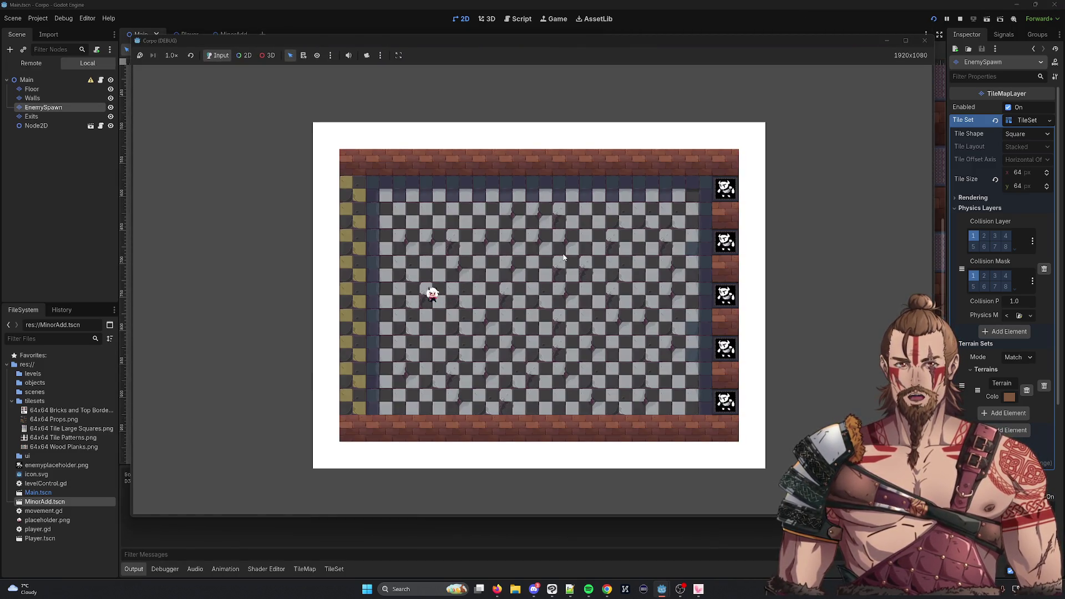
key(Right)
click(925, 41)
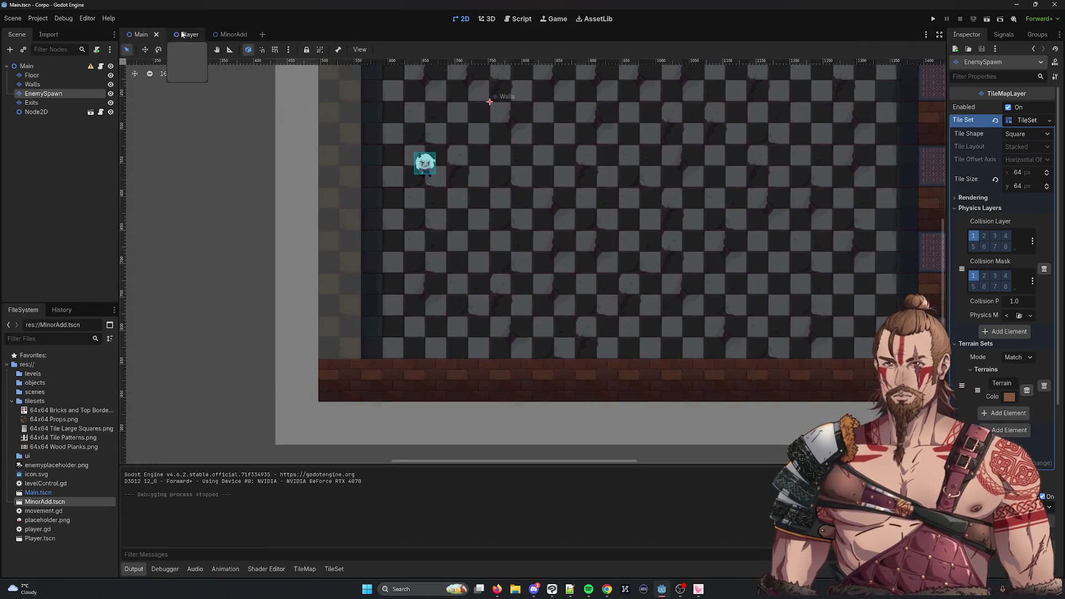
Flip through the MinorAdd, Player and Main scenes, ending on the Player scene
click(225, 34)
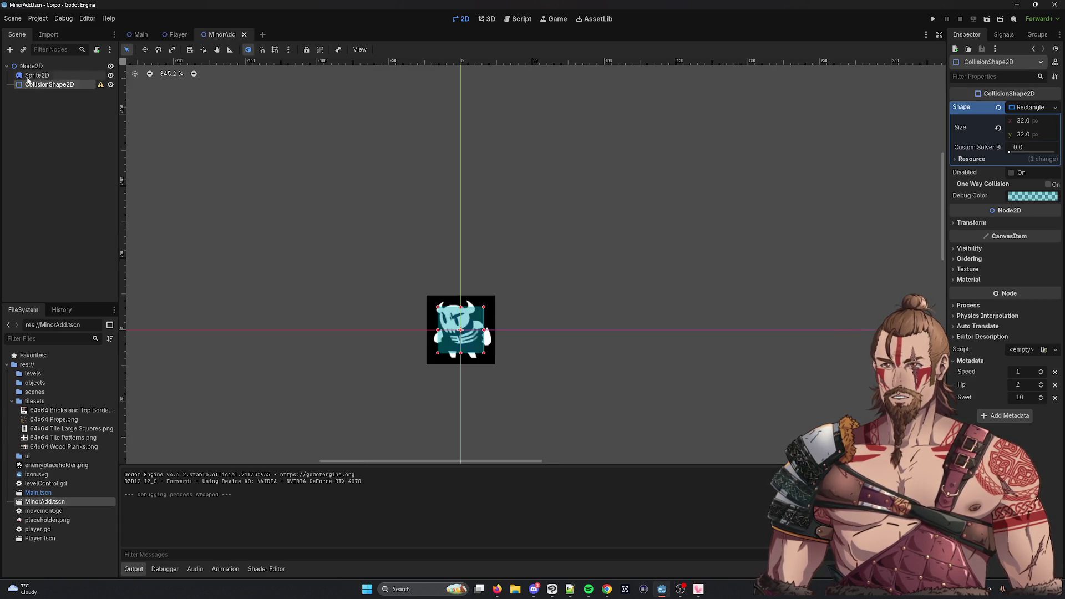
click(172, 36)
click(136, 34)
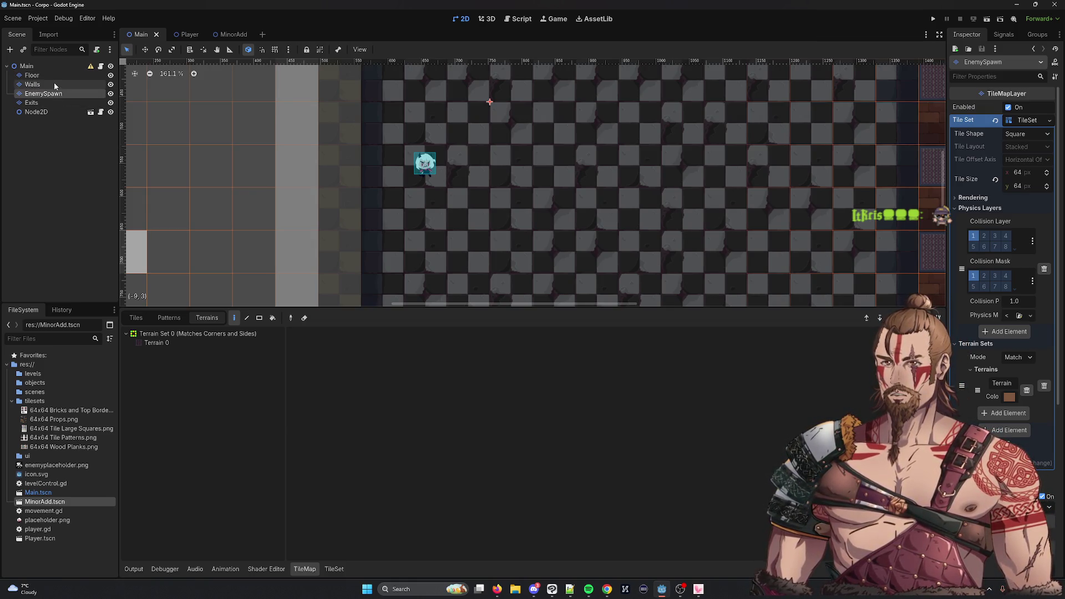
click(182, 36)
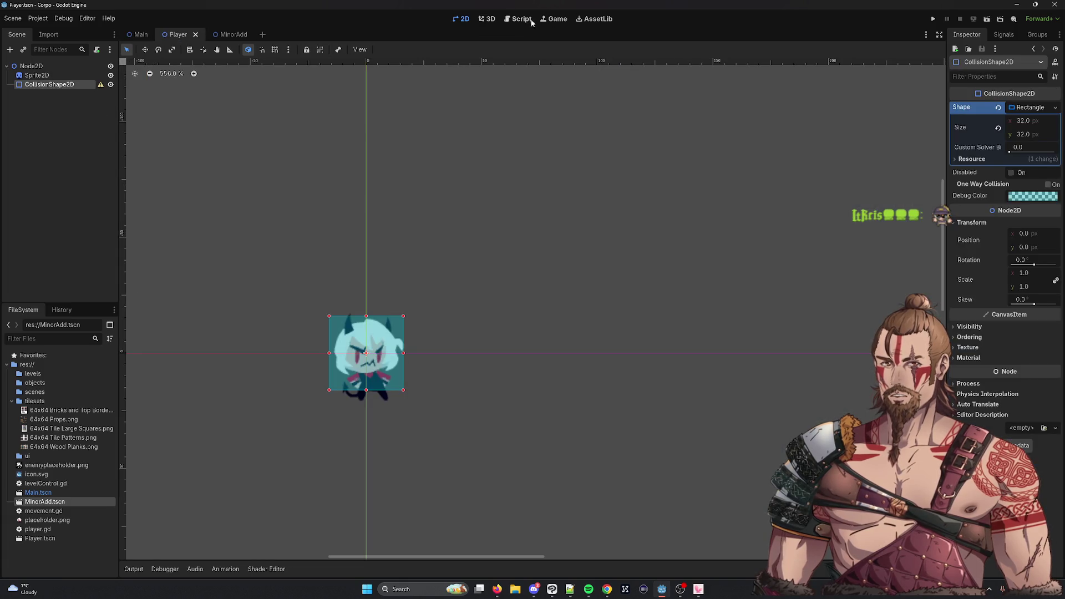
Open movement.gd and select its Walls and EnemySpawn lookups on lines 10–12, then return to MinorAdd's 2D view
click(519, 19)
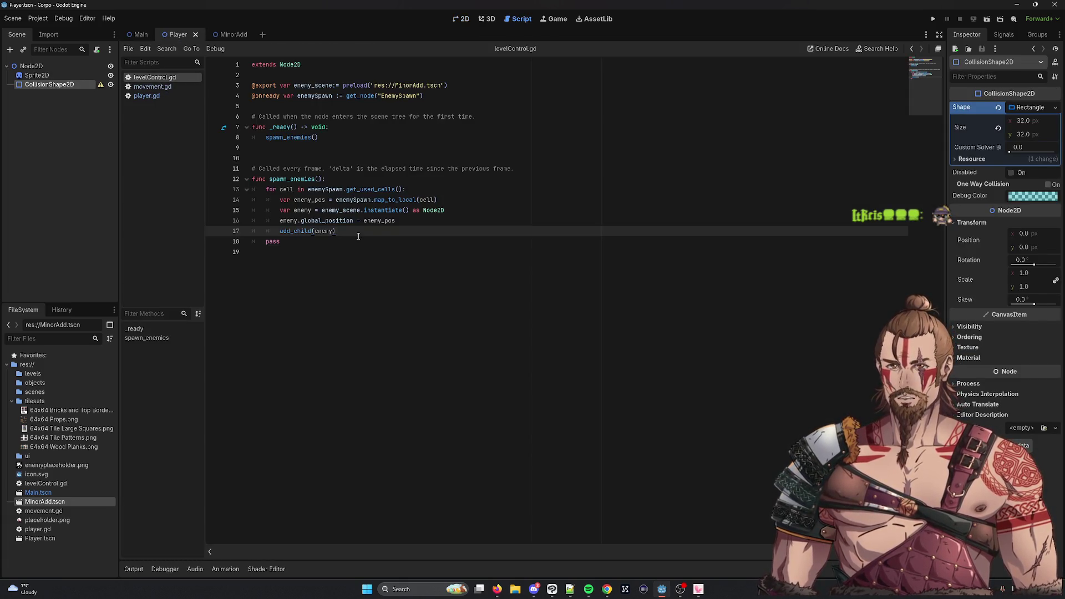
click(151, 86)
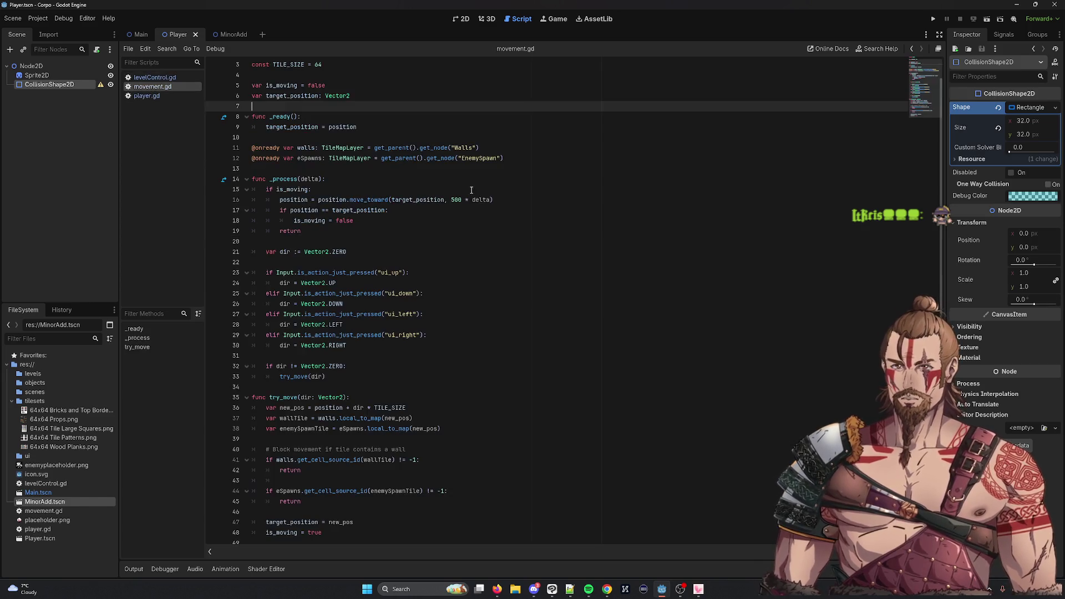
scroll(449, 239, down, 1)
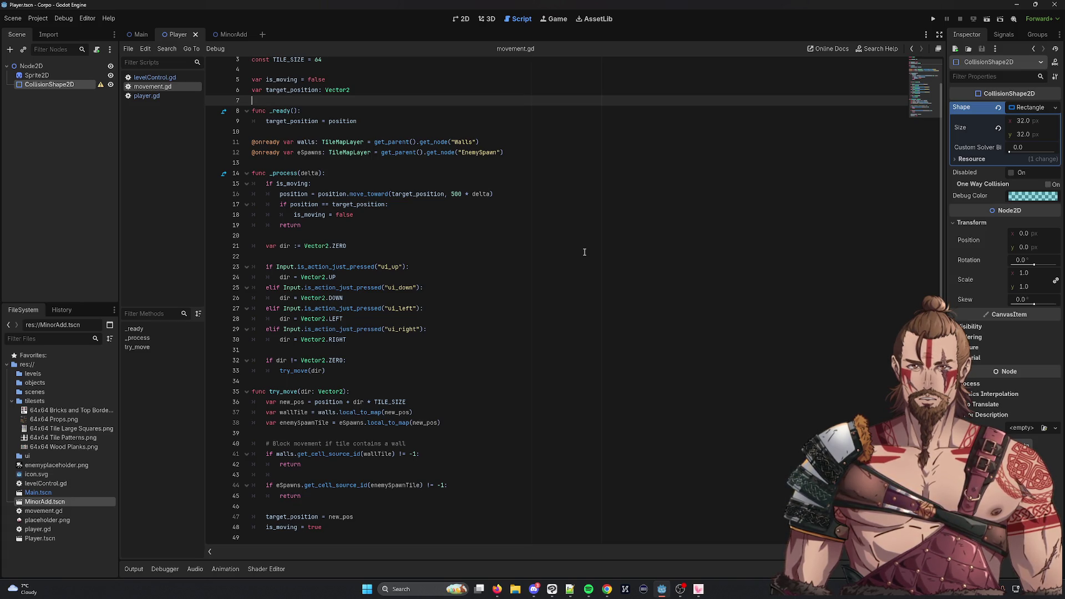
click(485, 163)
key(shift+Up)
key(shift+Up)
key(shift+Up)
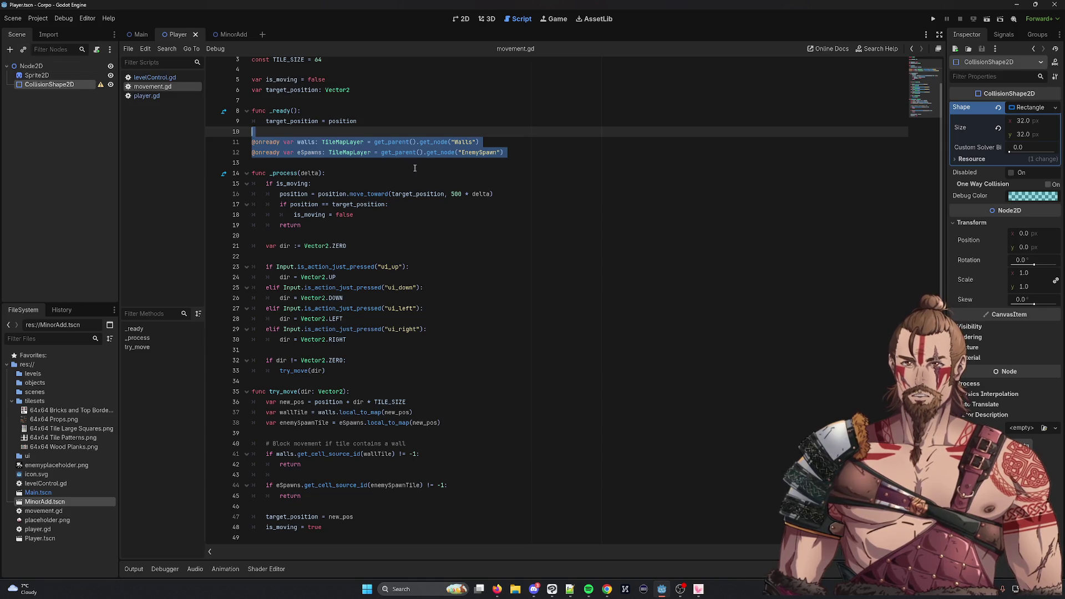
click(529, 127)
click(225, 34)
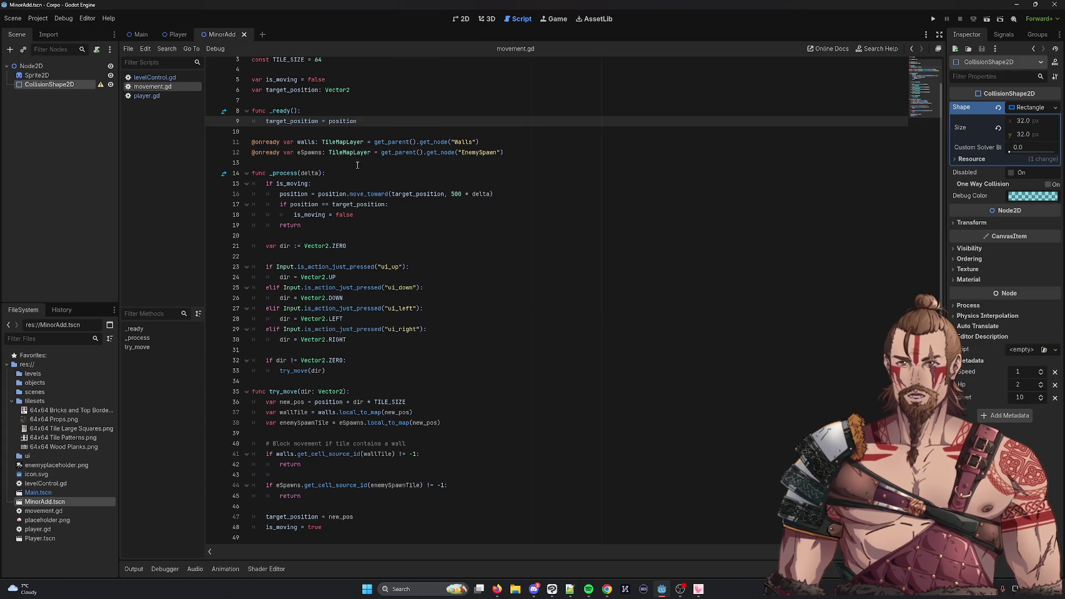
click(457, 19)
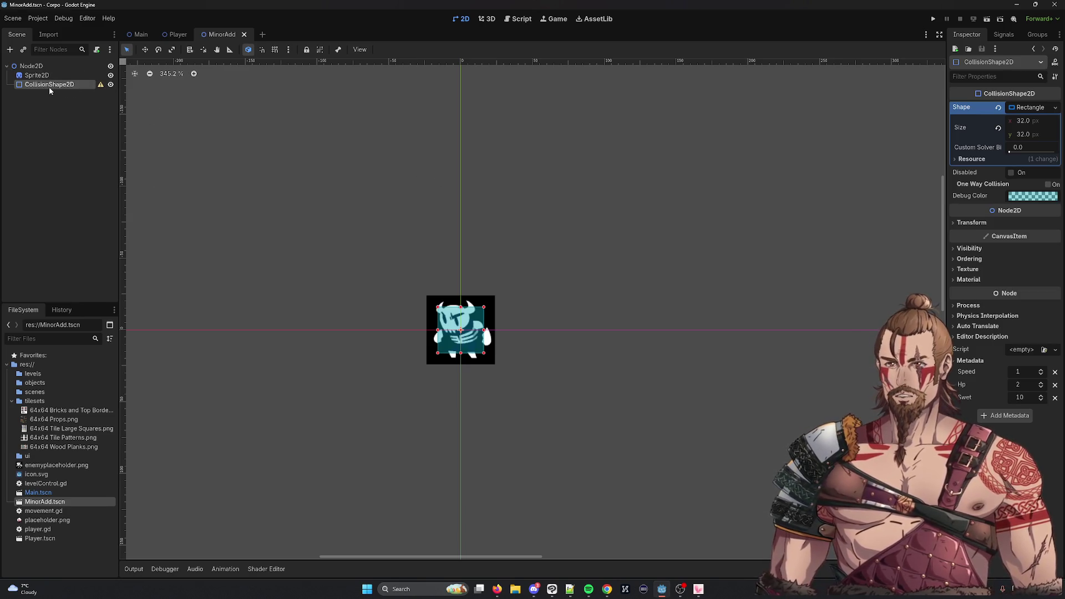
Inspect the Player scene's Node2D, Sprite2D and CollisionShape2D nodes for comparison
click(48, 67)
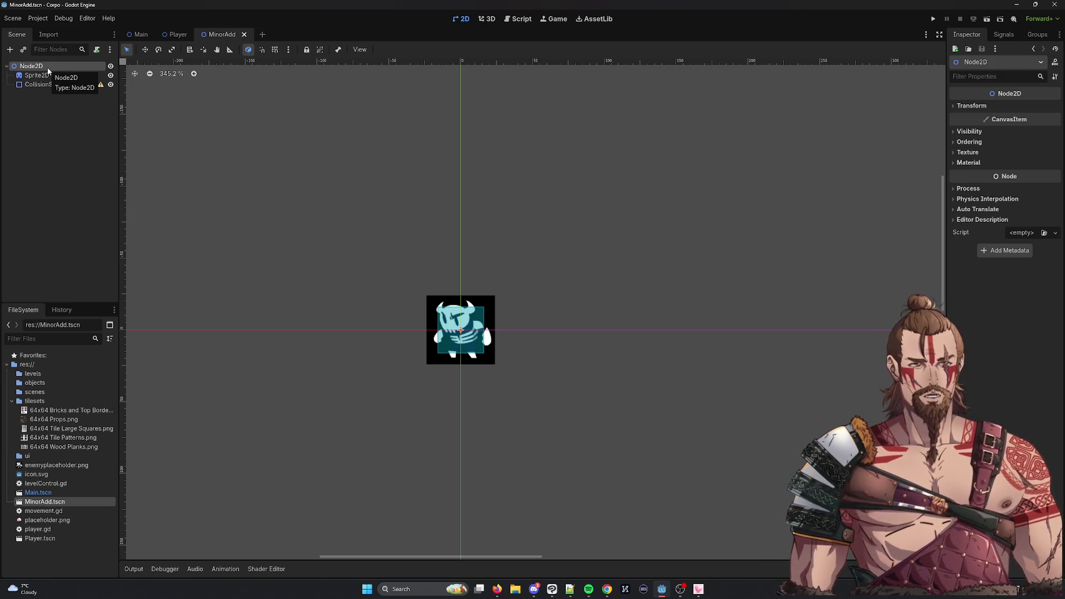
click(178, 34)
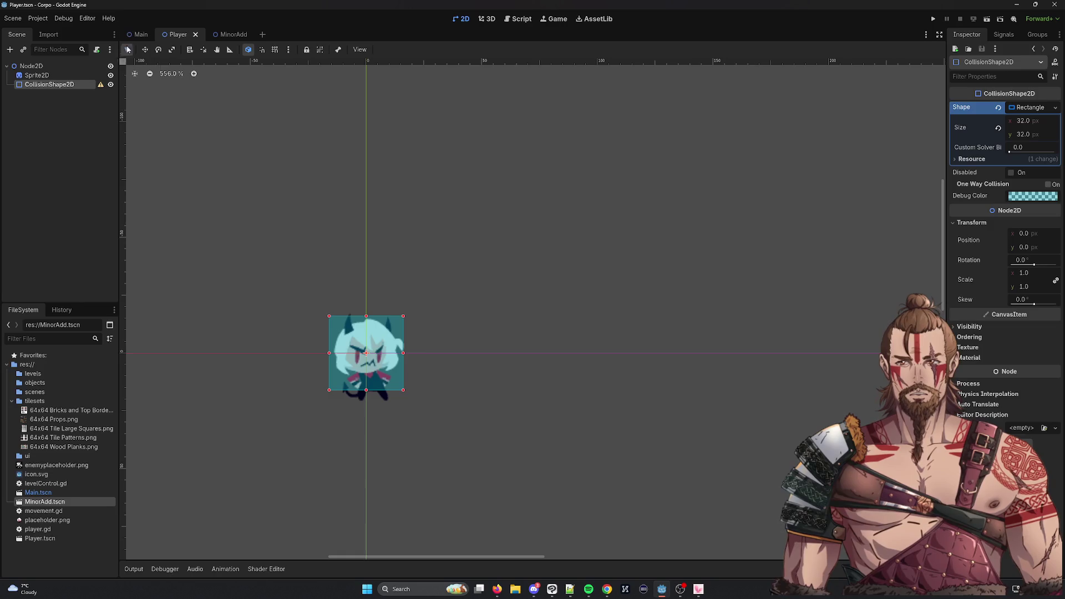
mouse_move(236, 35)
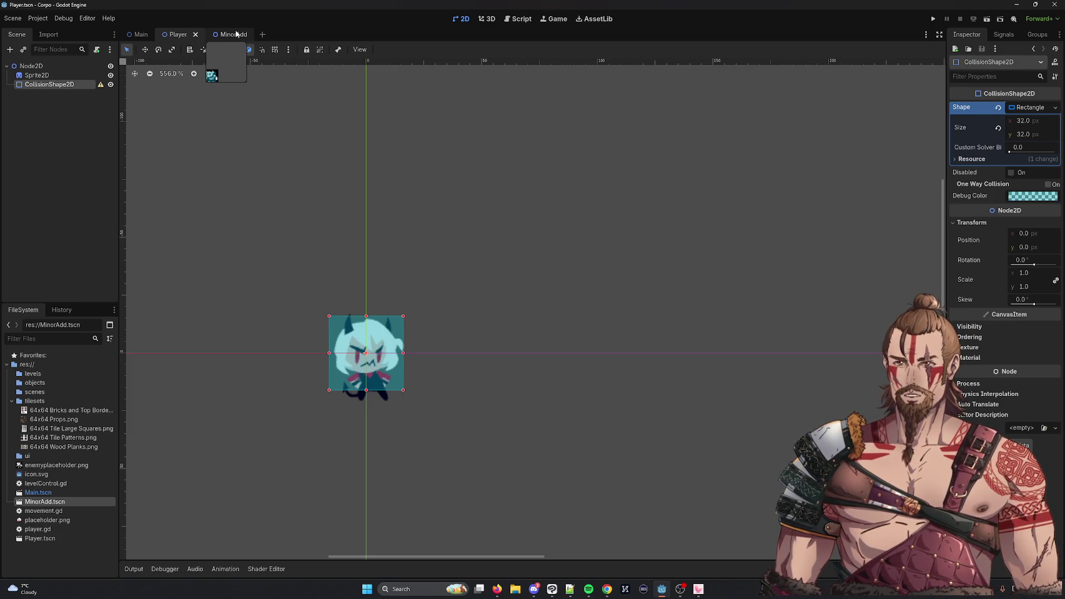
click(55, 66)
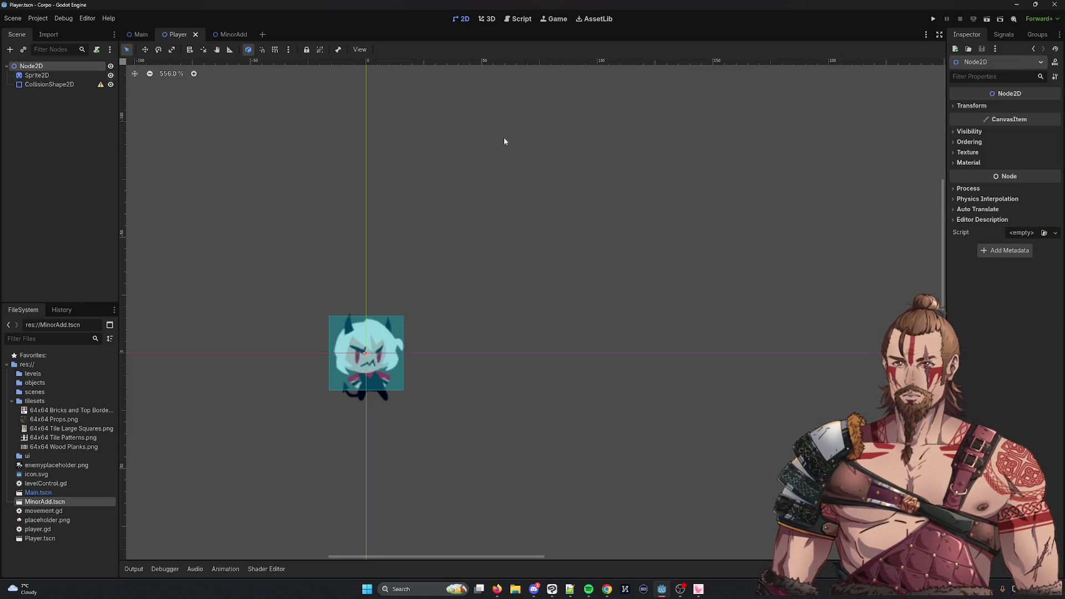
click(39, 75)
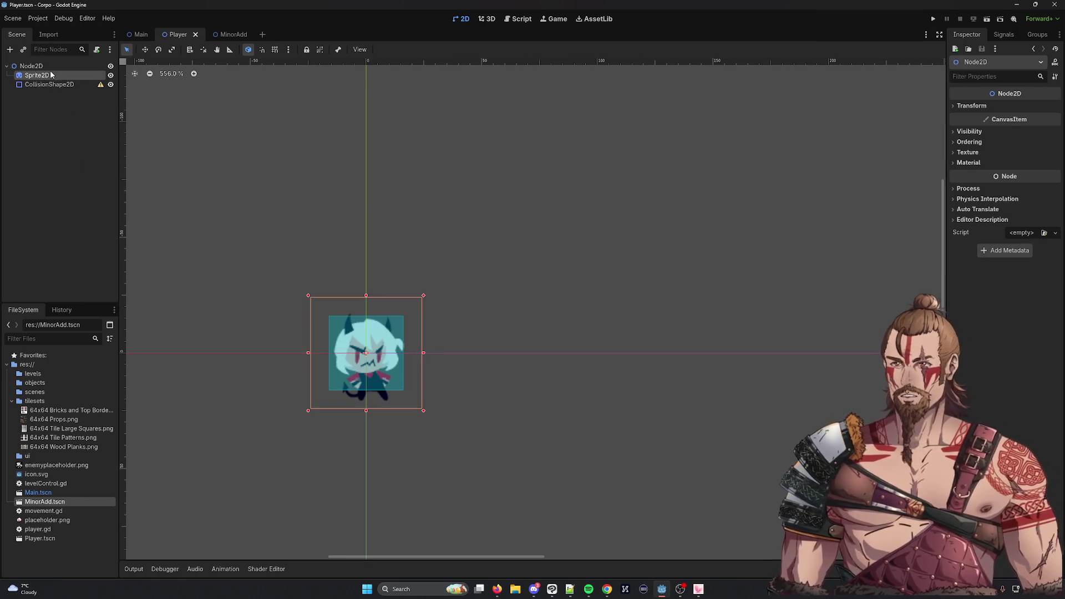
click(53, 86)
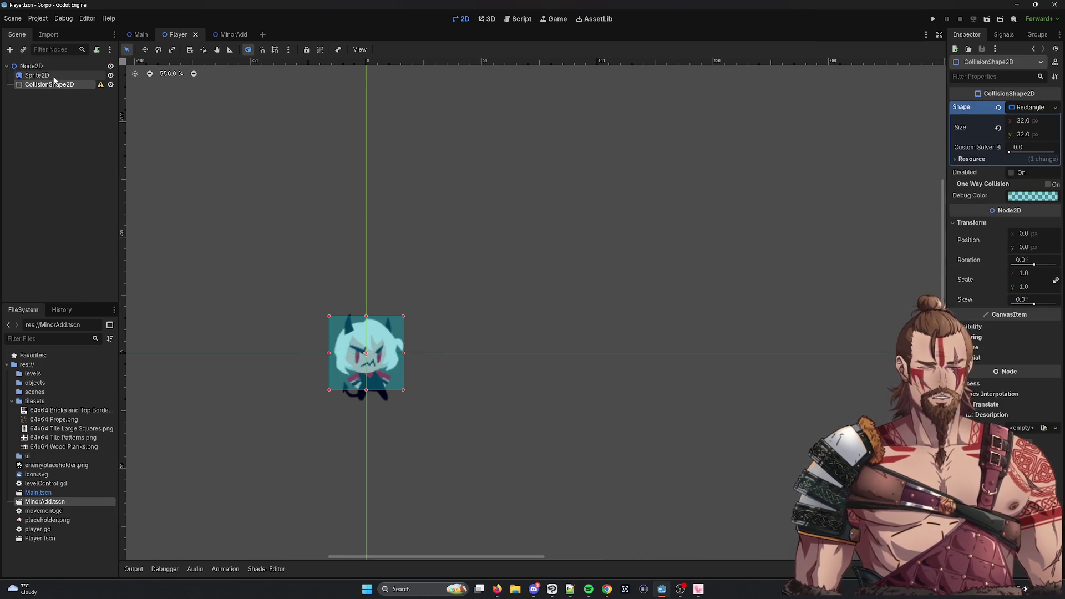
click(54, 78)
In MinorAdd, delete the Speed, Hp and Swet metadata from the CollisionShape2D
click(235, 34)
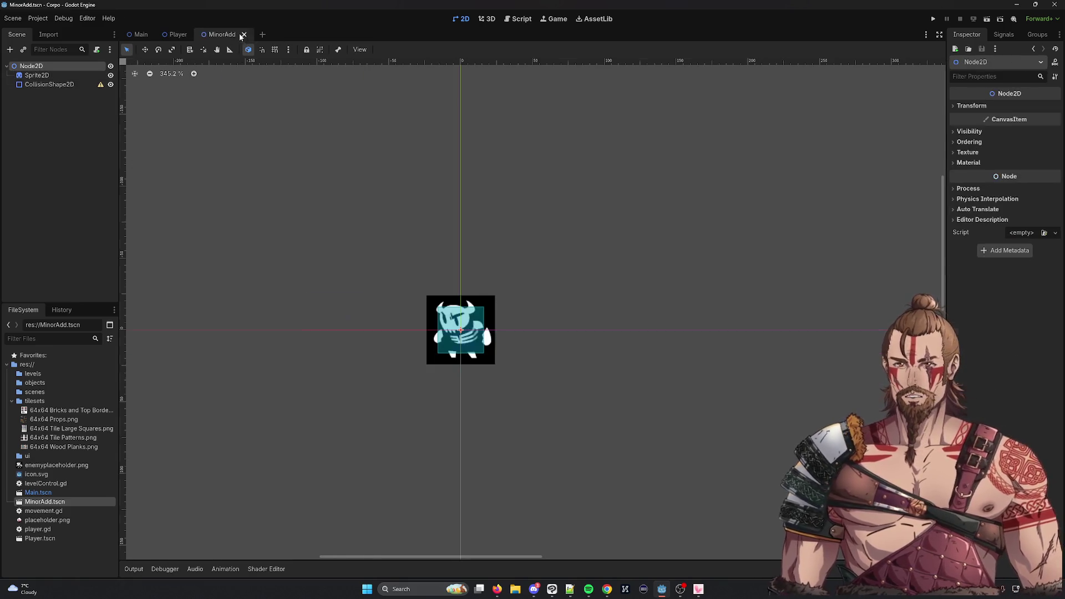
click(38, 75)
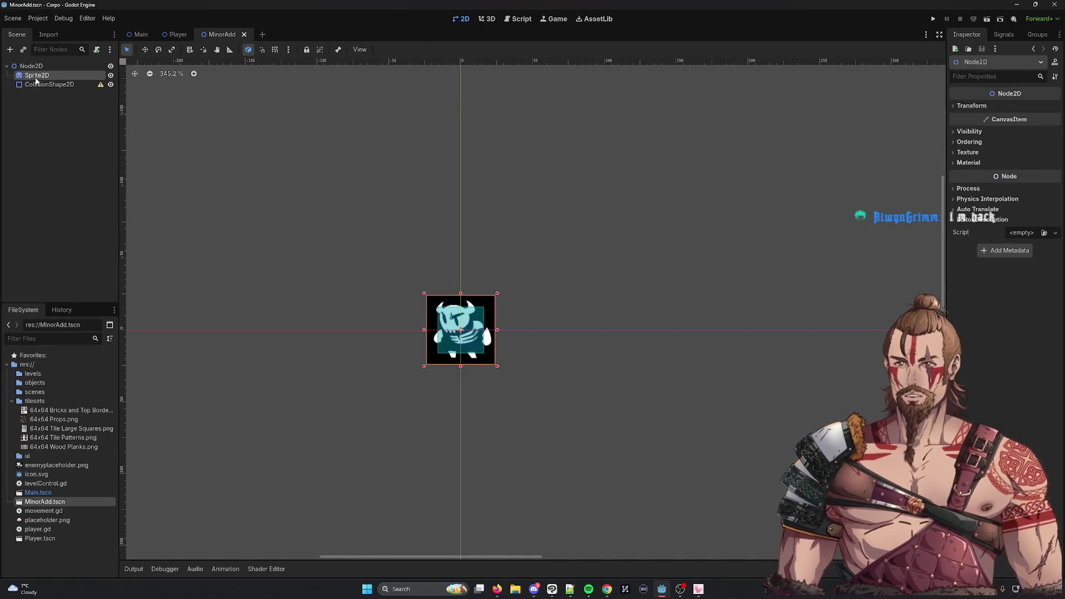
click(40, 87)
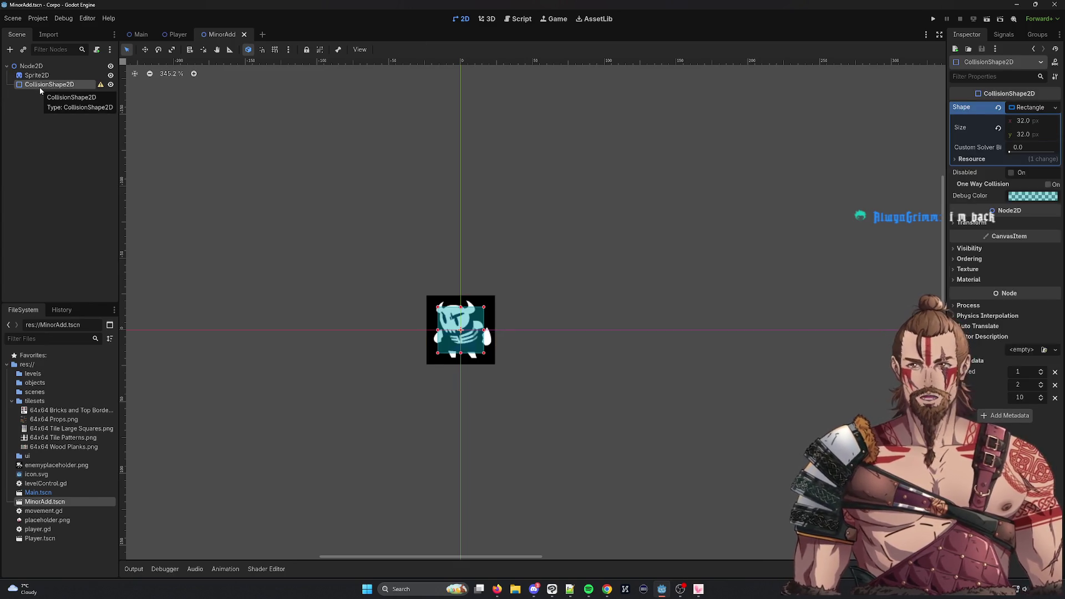
click(1055, 373)
click(1054, 373)
click(1055, 372)
click(56, 65)
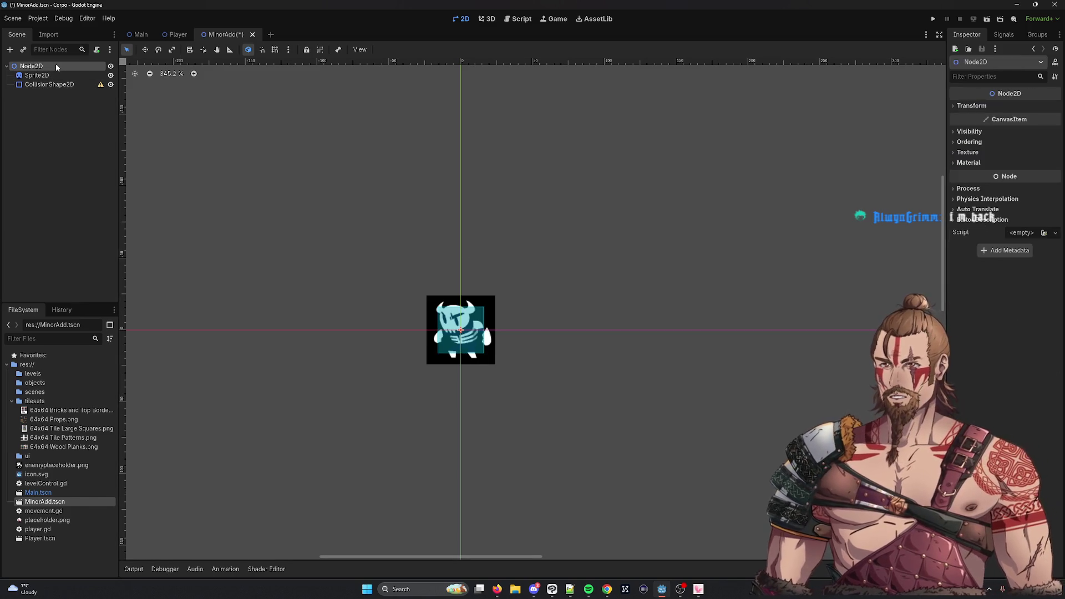
Add three metadata entries named move, hp and swet to the Node2D root
right_click(56, 64)
click(1005, 251)
click(1005, 250)
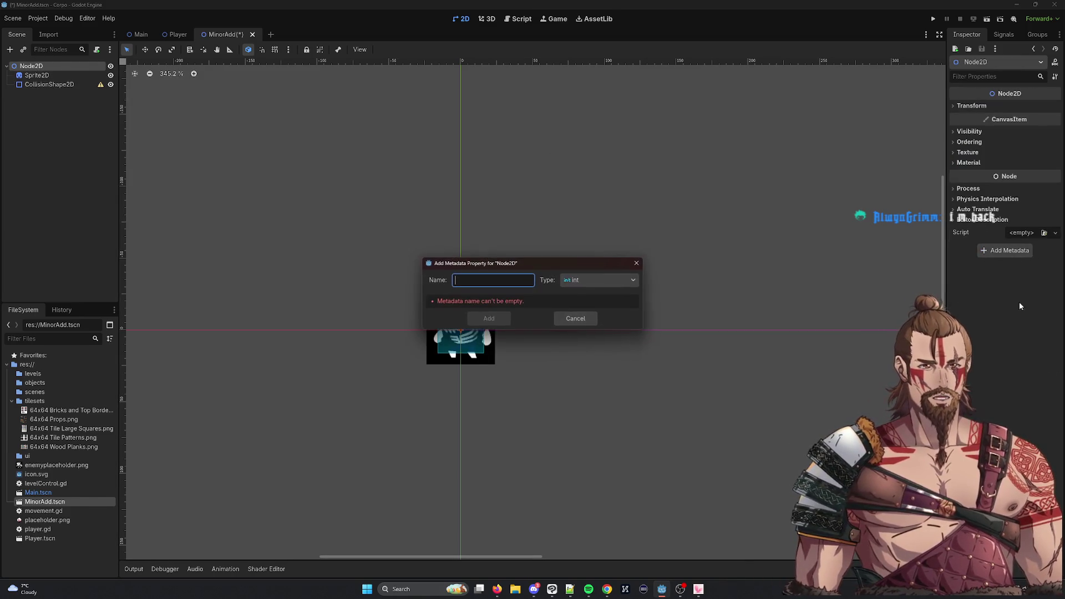
text(no)
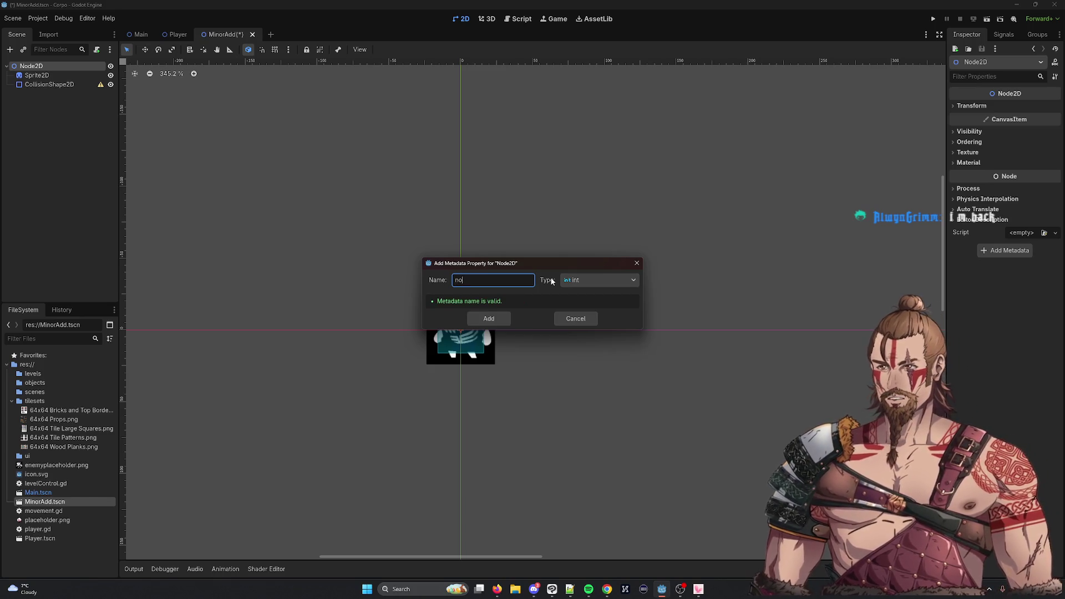
key(BackSpace)
key(BackSpace)
text(move)
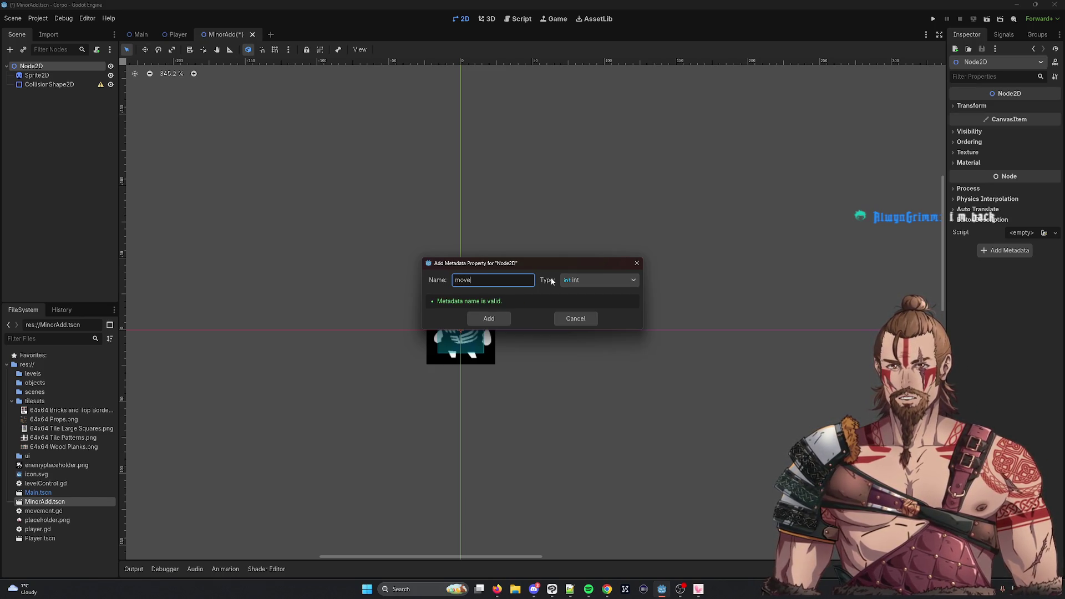
click(502, 317)
click(1005, 272)
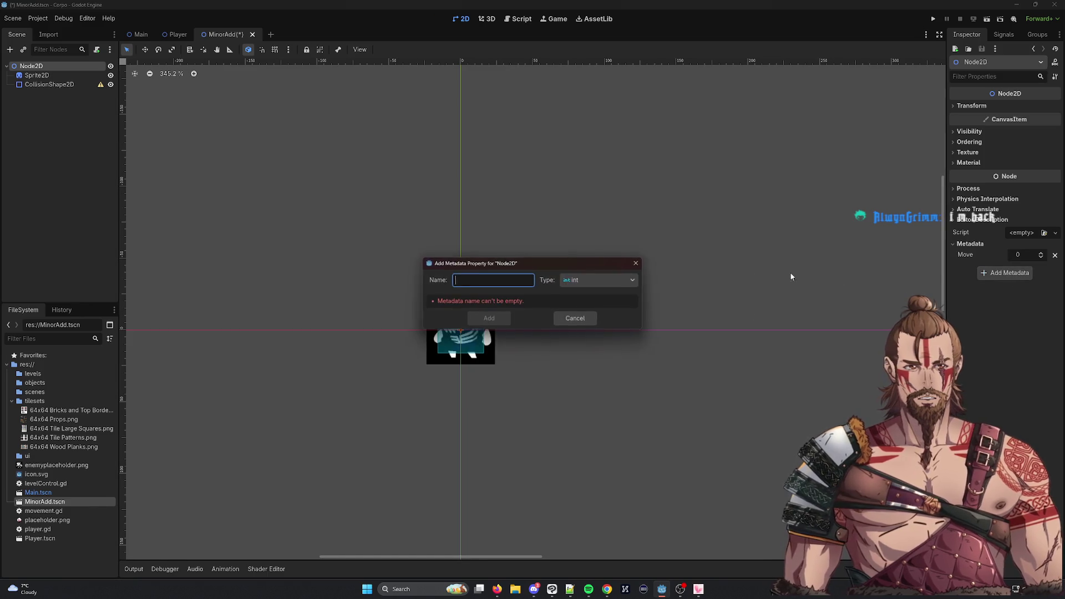
text(hp)
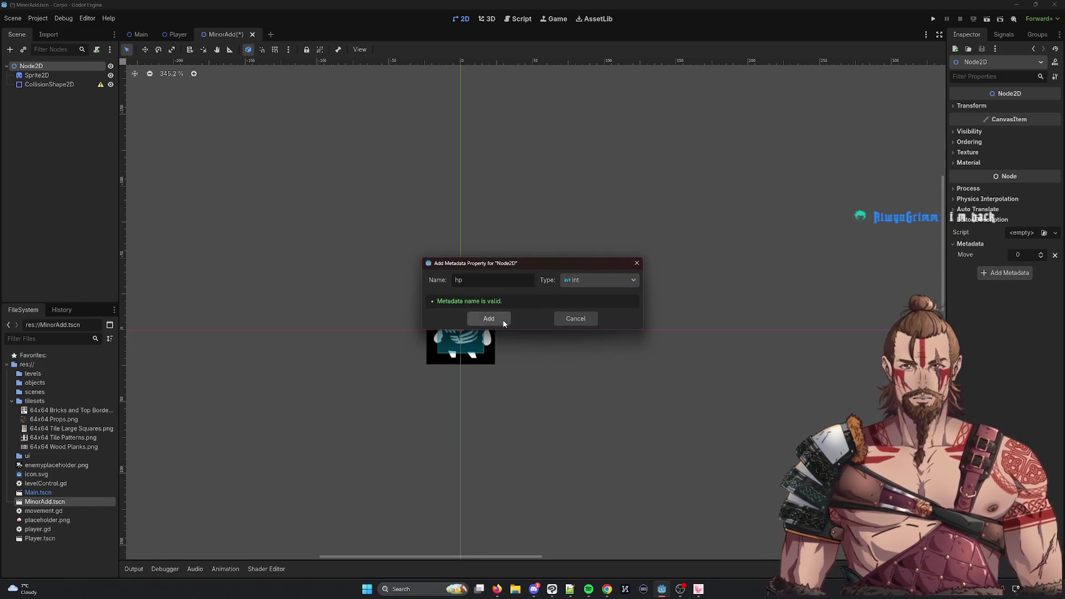
click(503, 319)
click(1027, 285)
text(swet)
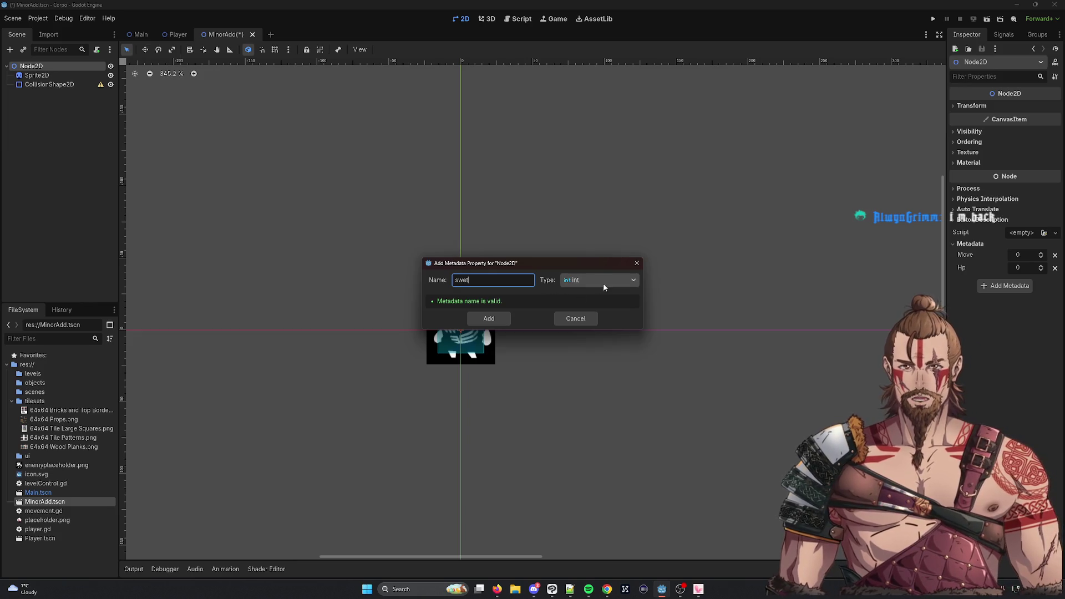
click(498, 319)
Set the metadata values to Swet 5, Hp 2 and Move 1
click(1020, 282)
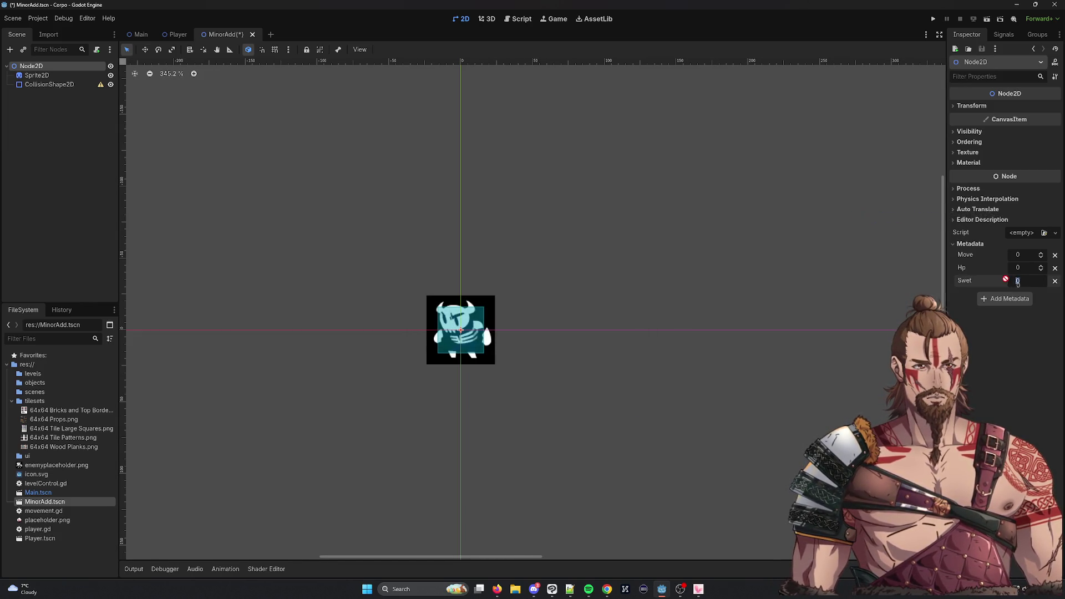
text(6)
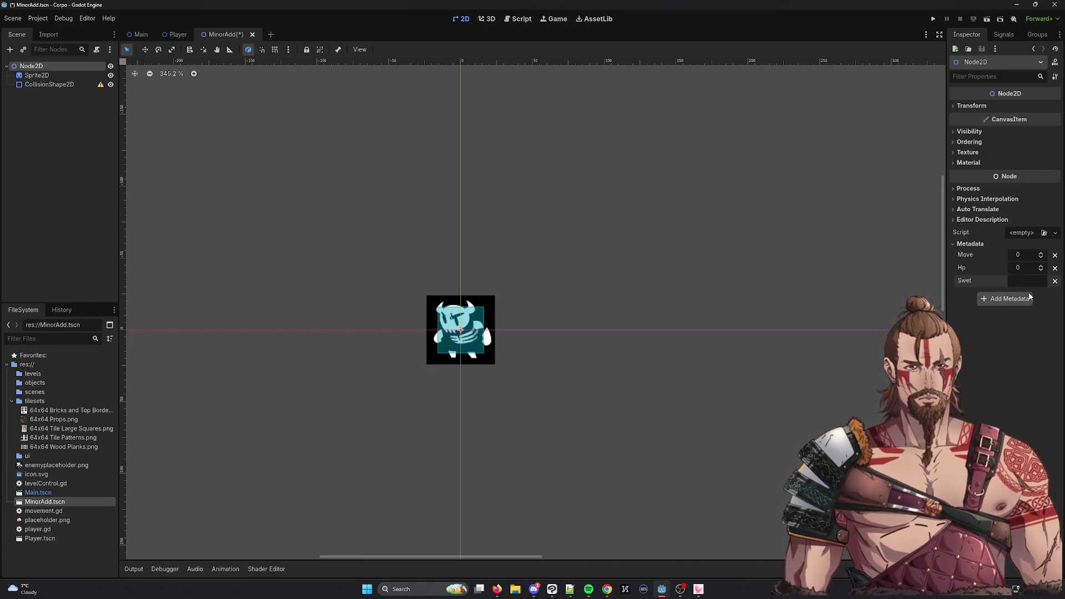
key(BackSpace)
text(5)
key(shift+Tab)
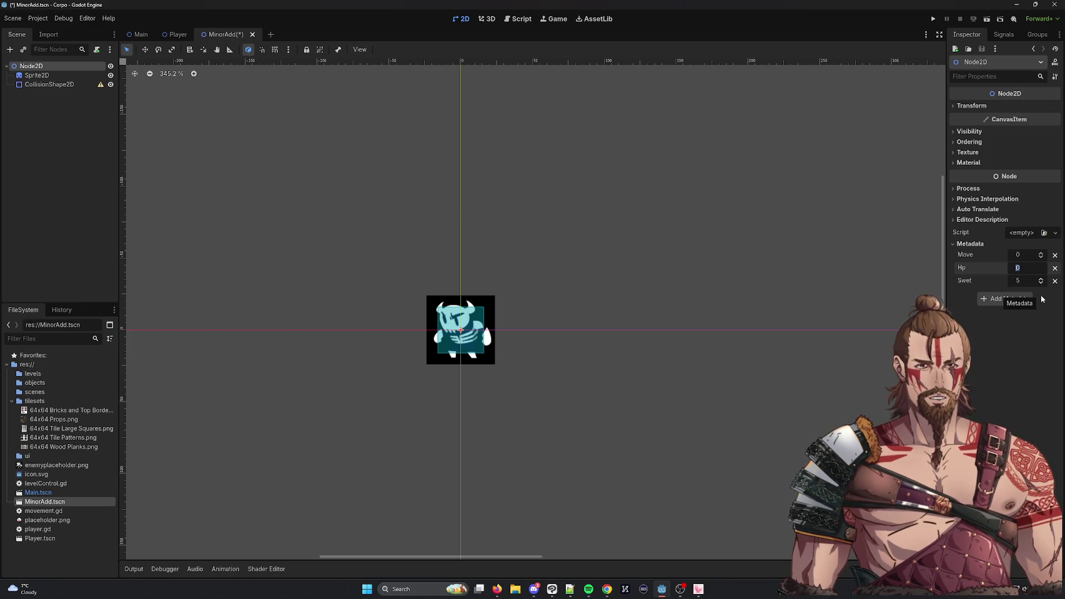
text(2)
key(Return)
text(1)
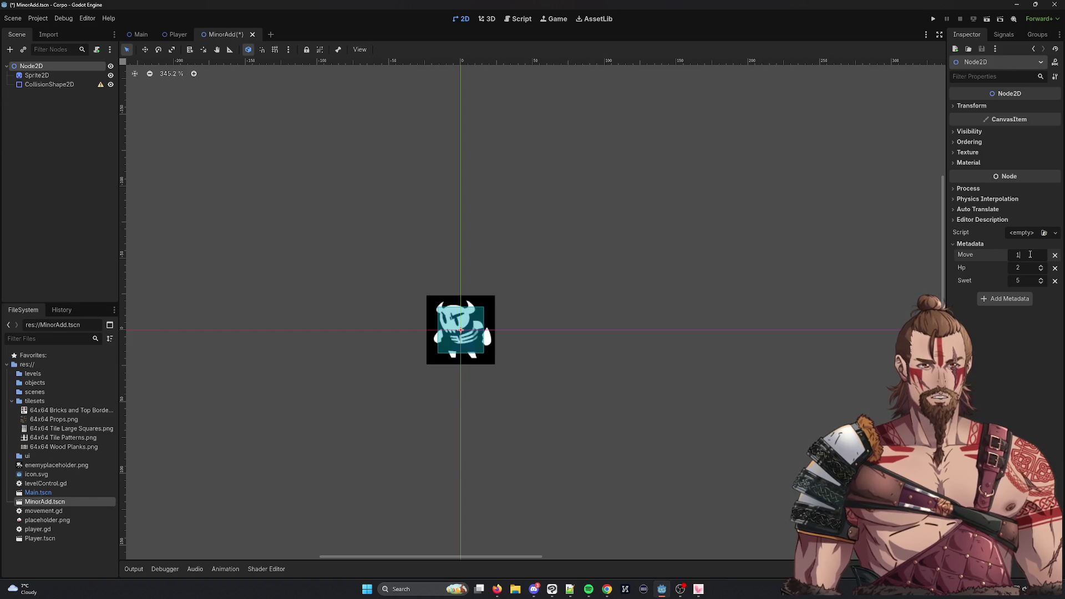
click(414, 171)
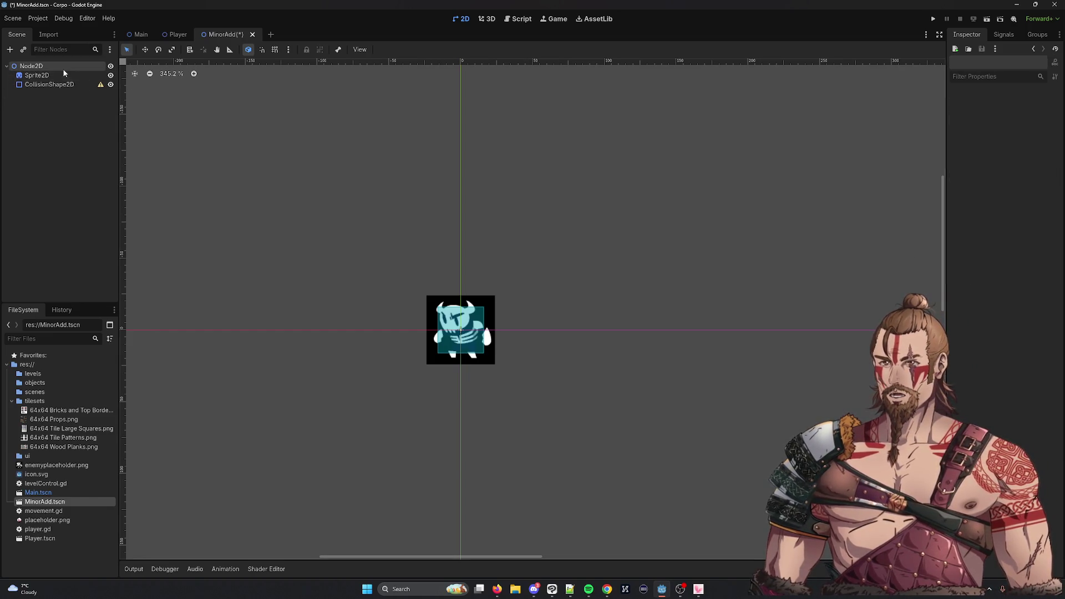
Attach a new script, res://enemyMove.gd, to MinorAdd's Node2D root
click(105, 64)
click(1055, 233)
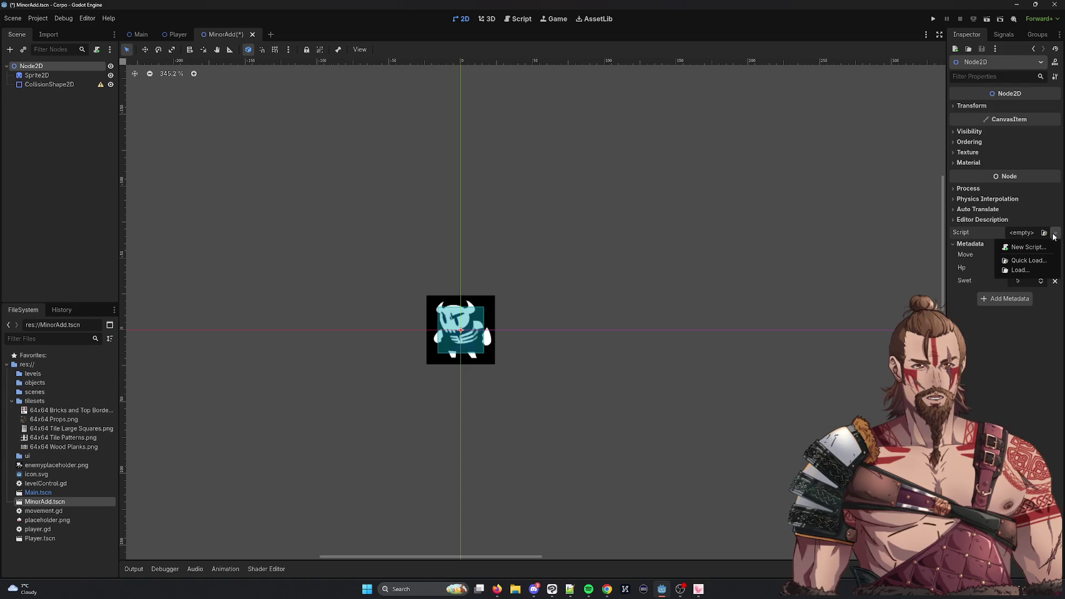
click(1026, 249)
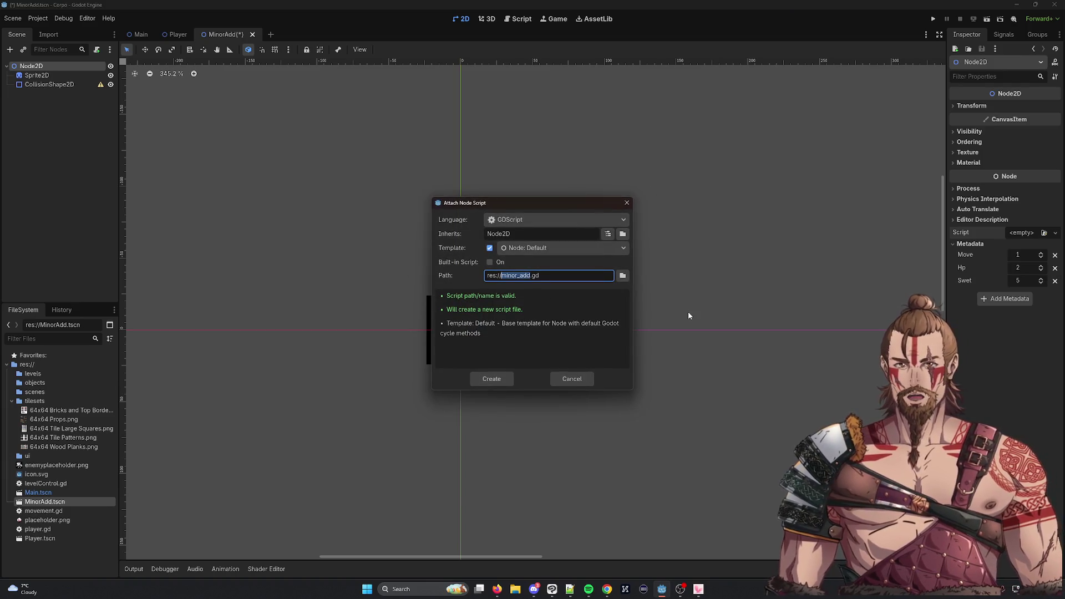
text(enemyMove)
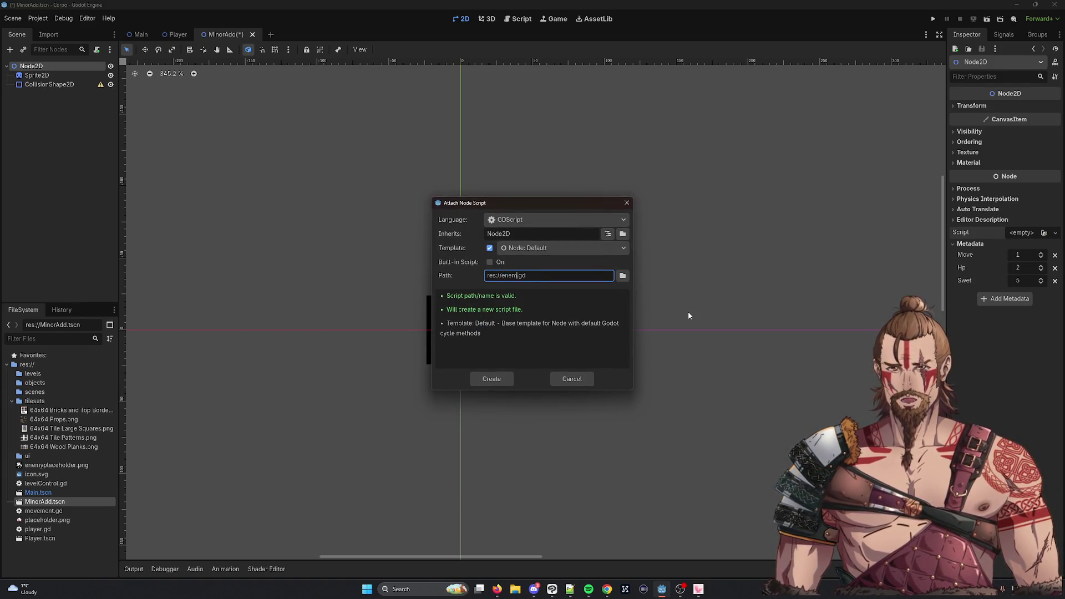
click(491, 379)
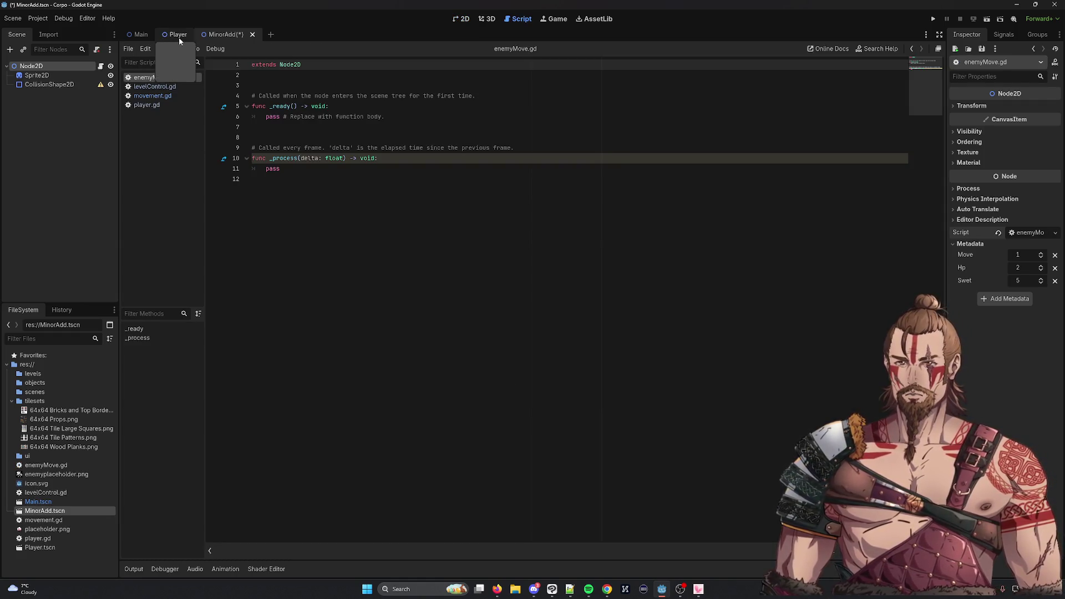
click(147, 106)
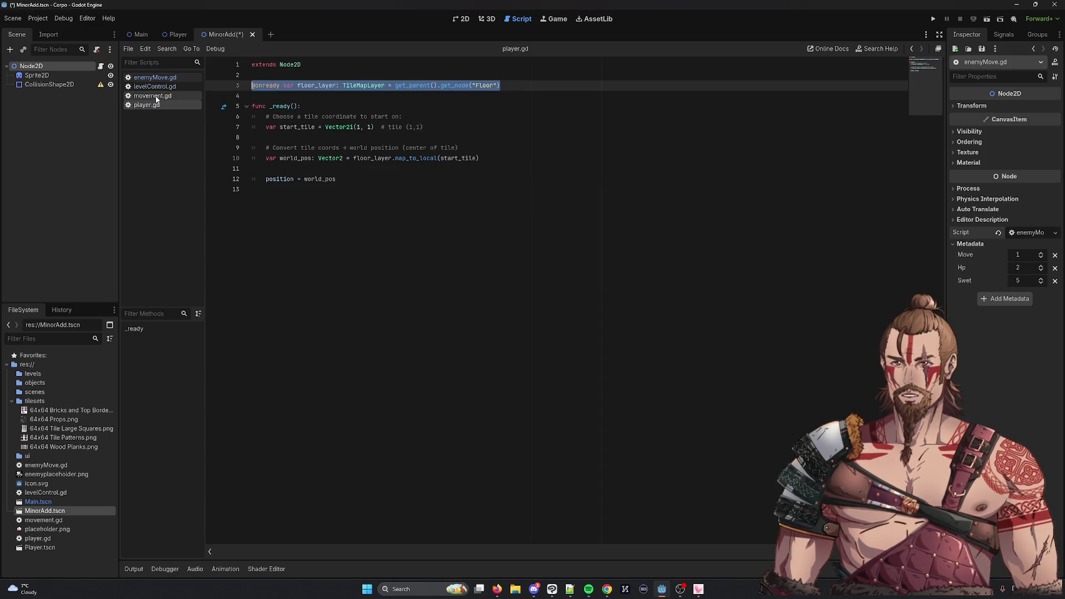
Replace enemyMove.gd's template code with a copy of movement.gd's code
click(154, 86)
click(158, 97)
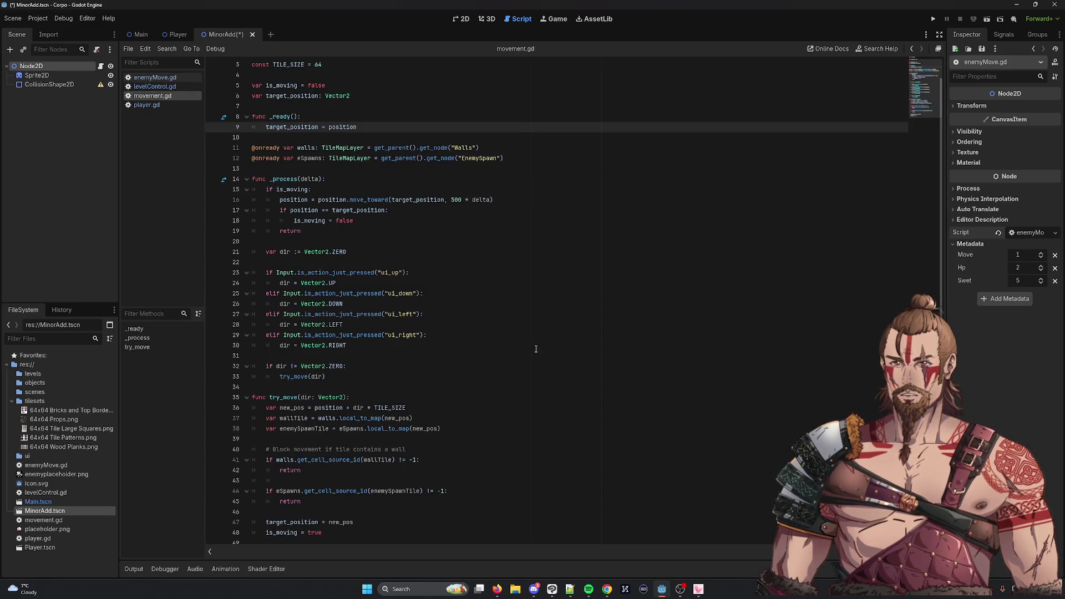
key(ctrl+a)
key(ctrl+c)
click(155, 78)
click(443, 173)
key(ctrl+a)
key(ctrl+v)
Delete the walls and eSpawns declarations on lines 11–12
scroll(297, 228, up, 1)
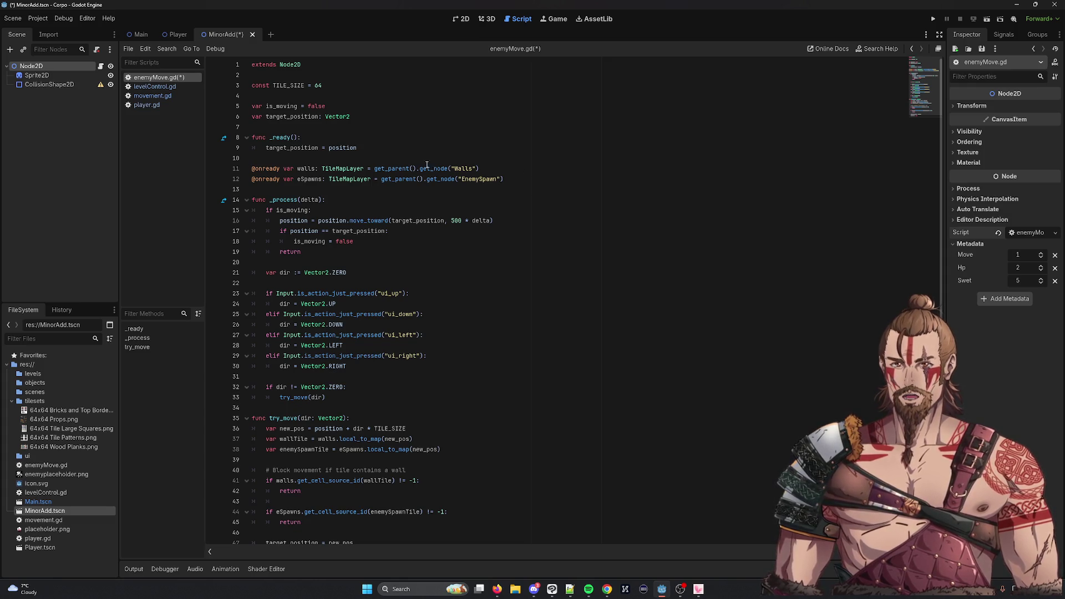
drag(534, 183, 252, 168)
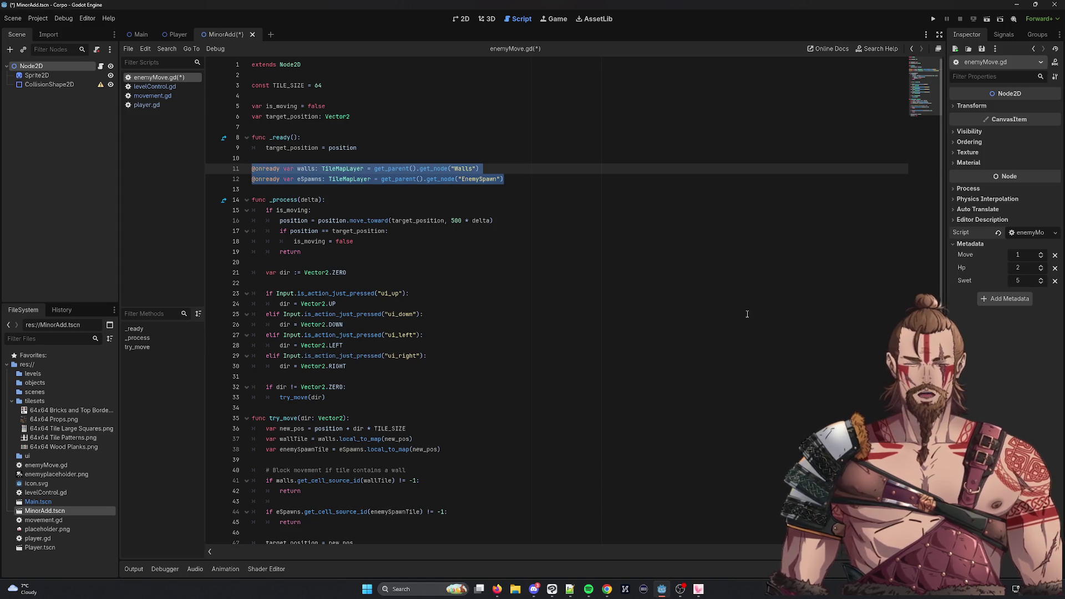
key(BackSpace)
key(BackSpace)
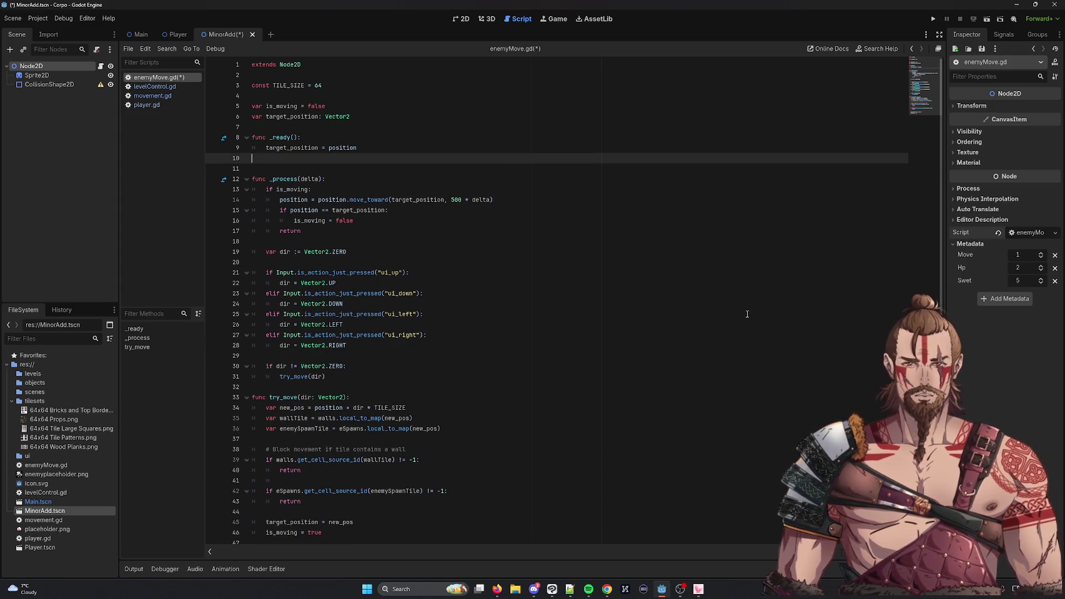
key(Delete)
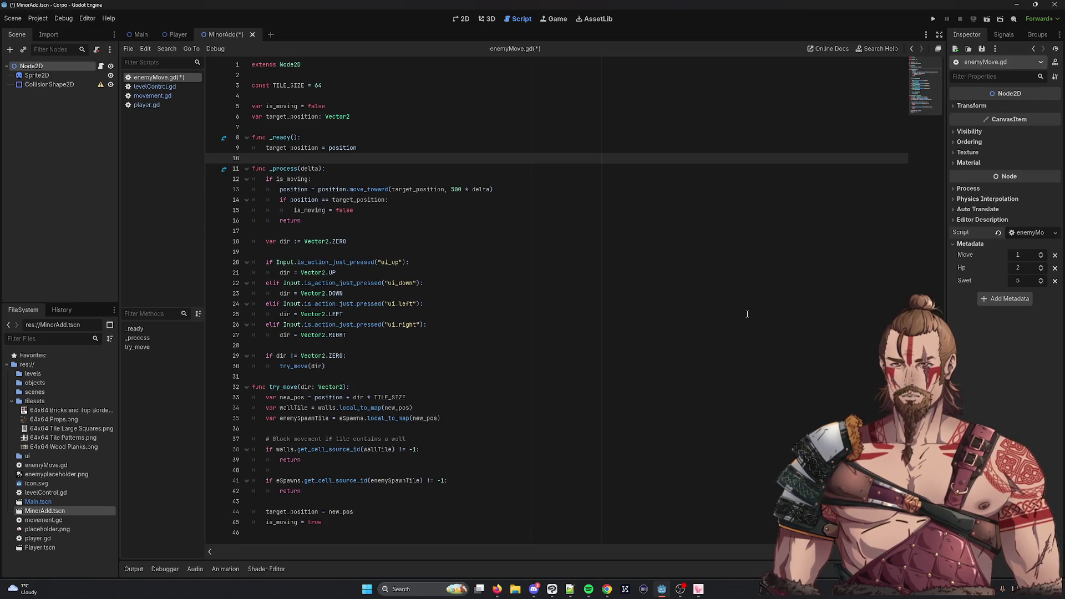
Review the _process code, checking uses of target_position, Vector2 and is_action_just_pressed
key(Up)
key(Up)
key(Down)
key(Down)
key(Down)
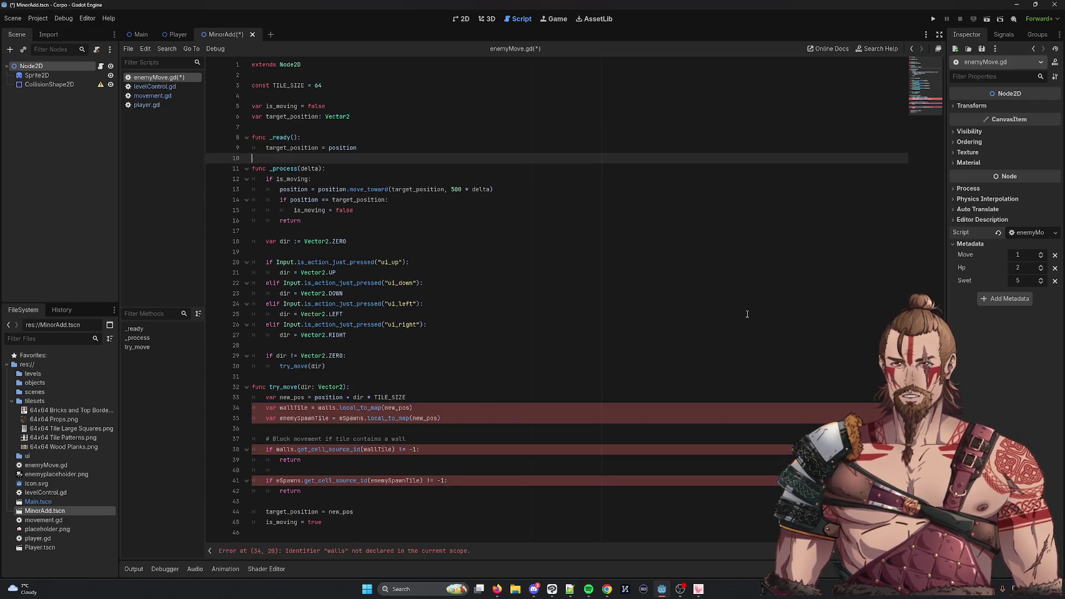
key(Down)
key(Down)
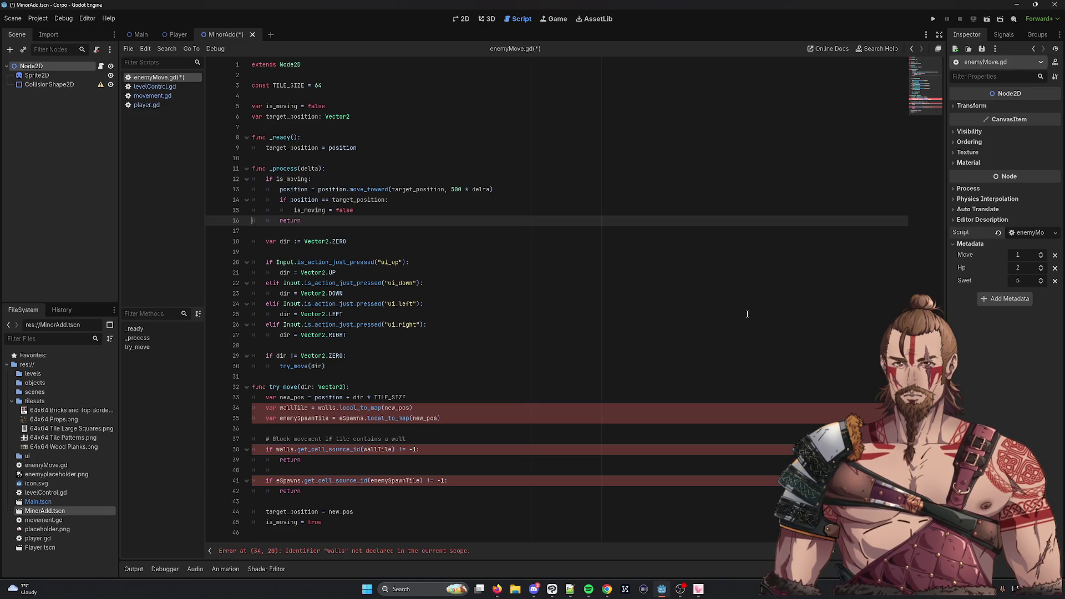
key(Up)
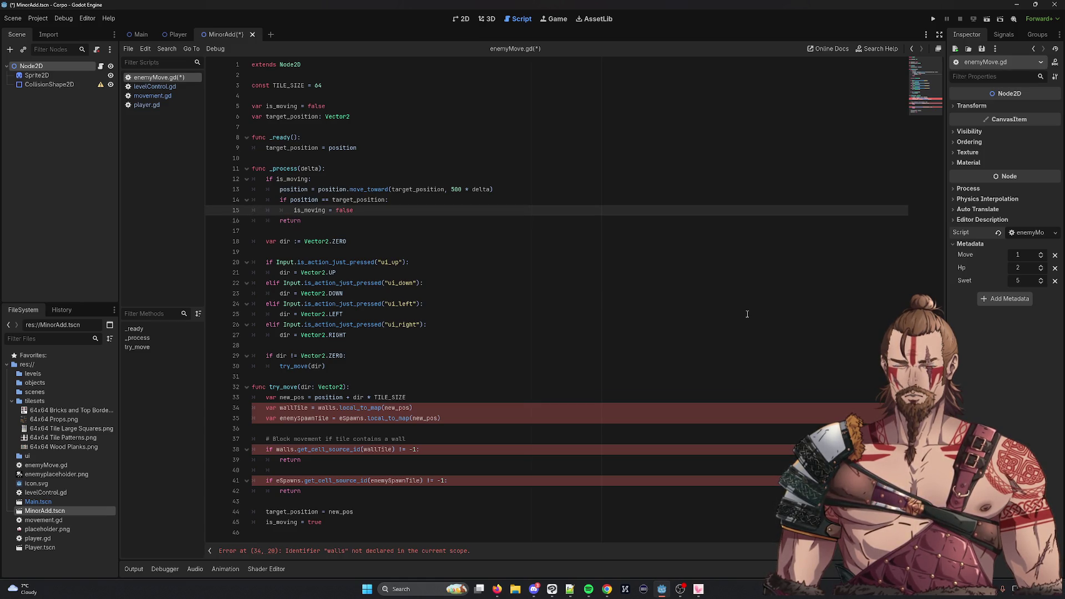
key(Down)
key(Down)
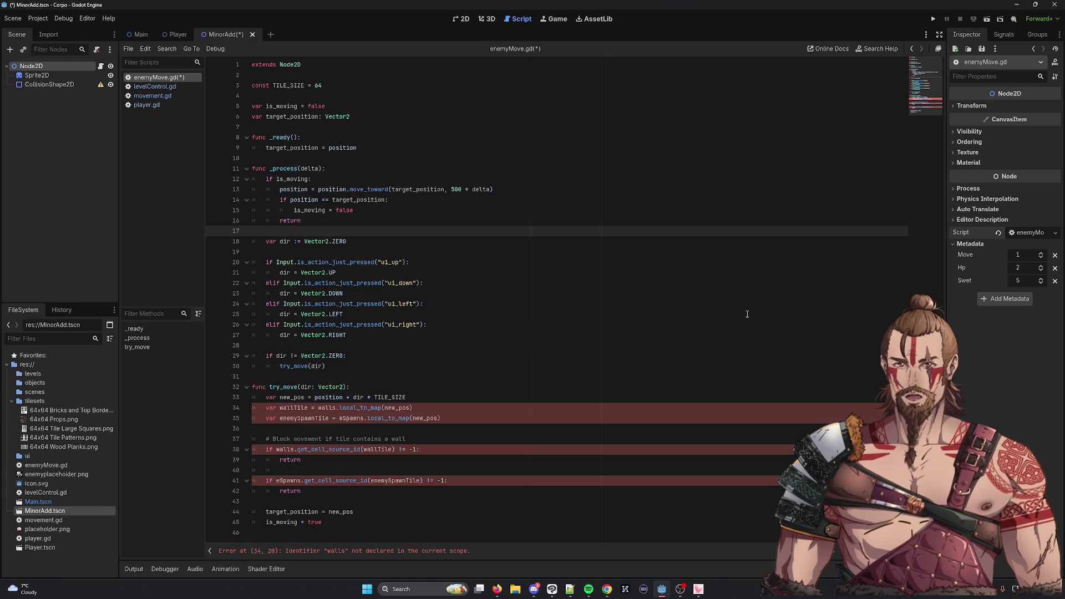
key(Up)
key(Up)
key(Up)
key(Up)
key(ctrl+shift+Right)
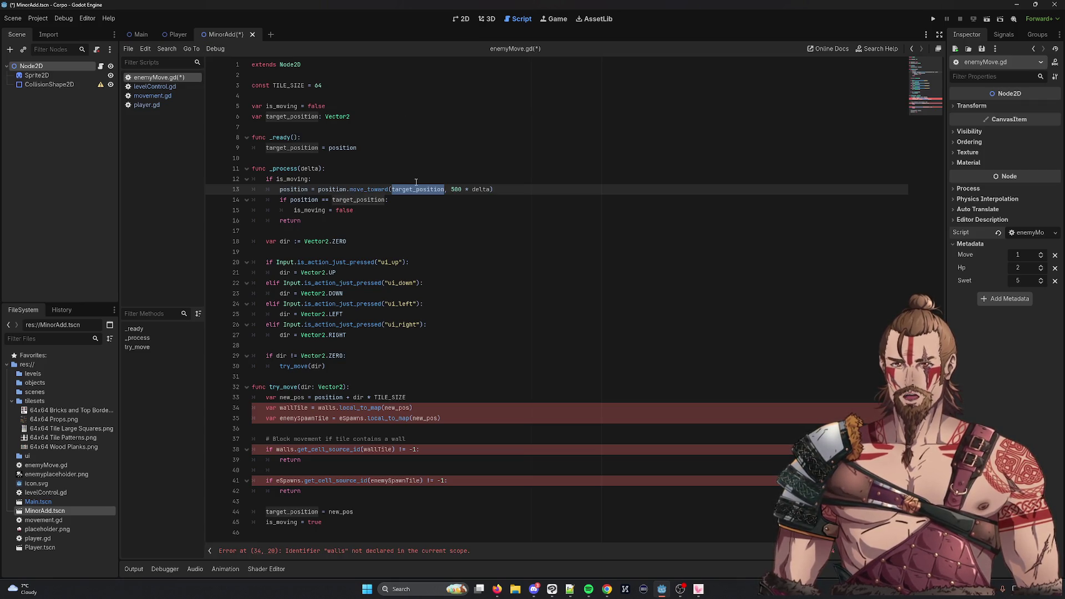
click(336, 114)
double_click(337, 113)
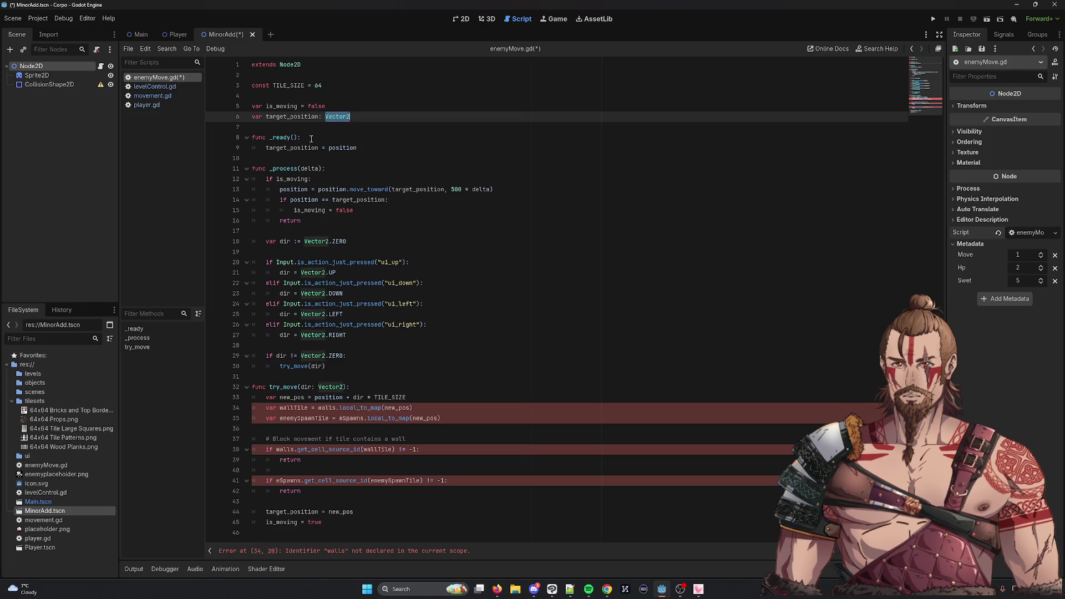
double_click(296, 147)
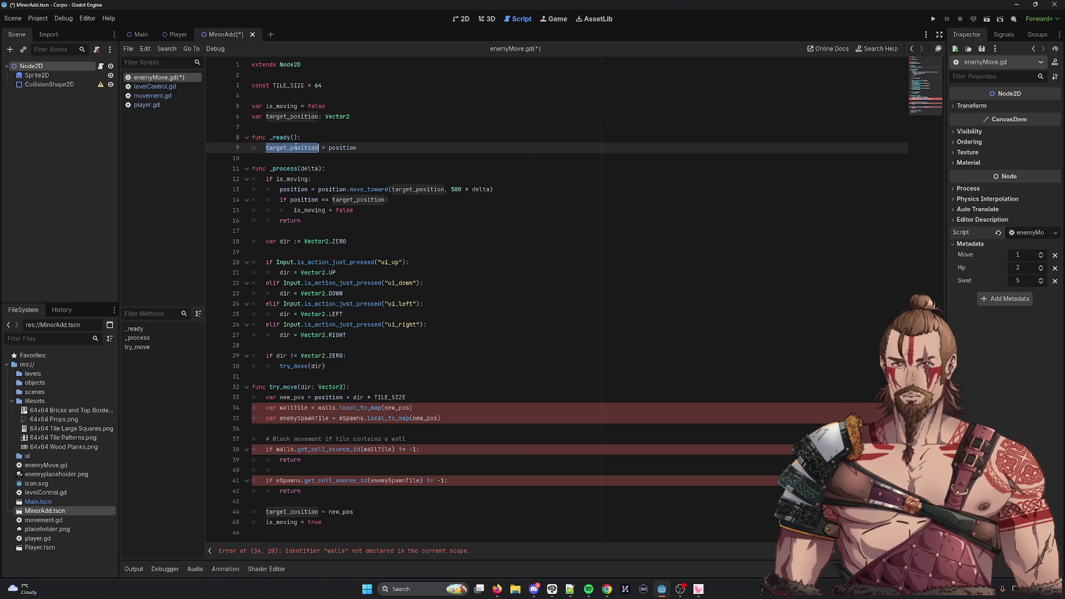
drag(307, 205, 289, 200)
click(300, 210)
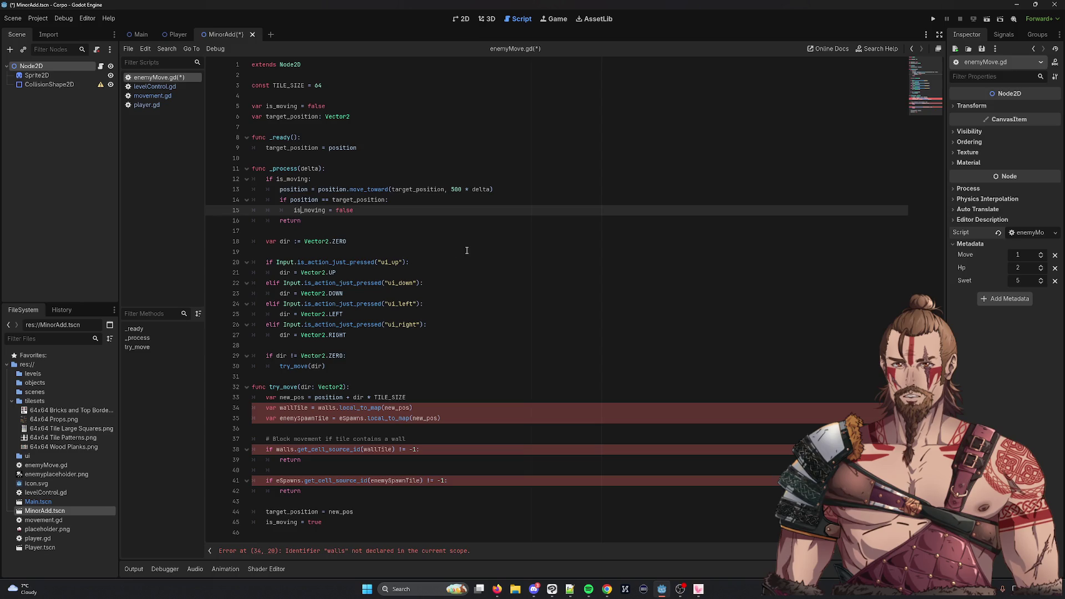
click(331, 243)
double_click(327, 243)
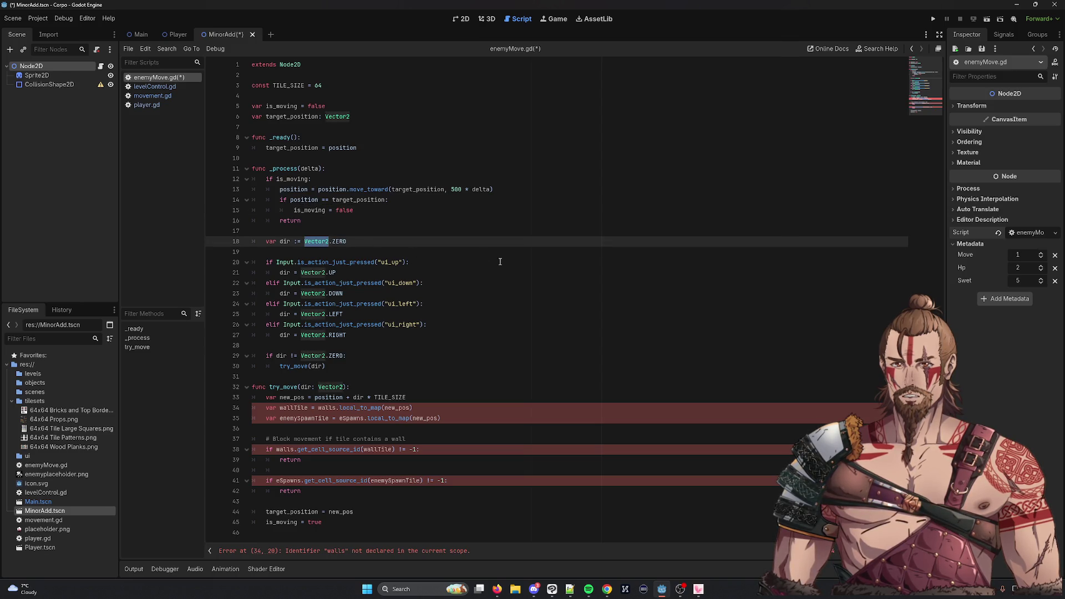
double_click(317, 263)
click(319, 272)
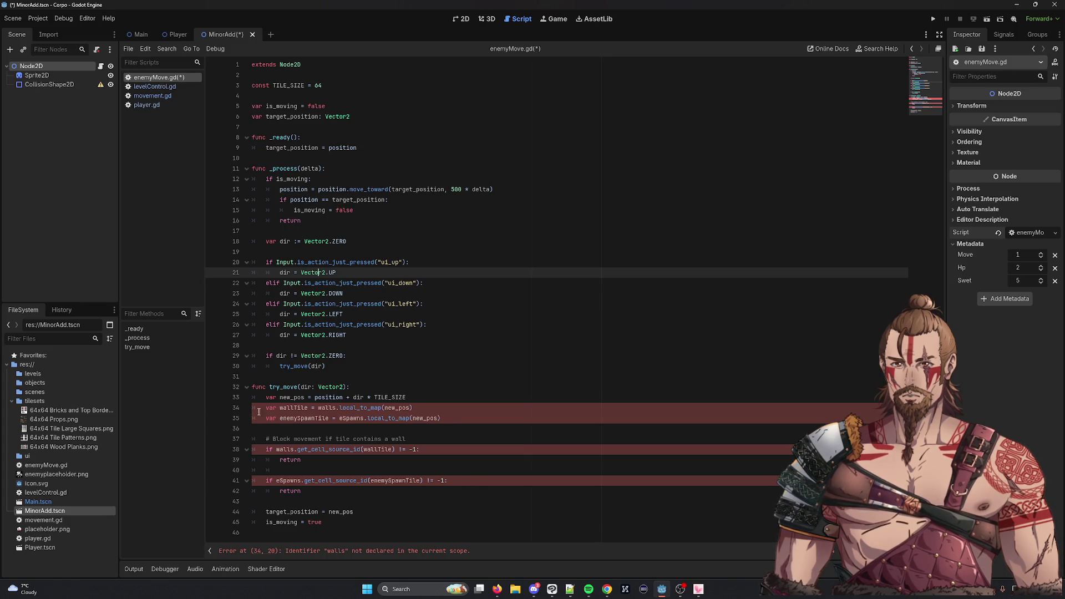
Remove the wallTile/enemySpawnTile lookups and both blocking checks from try_move
drag(461, 419, 233, 408)
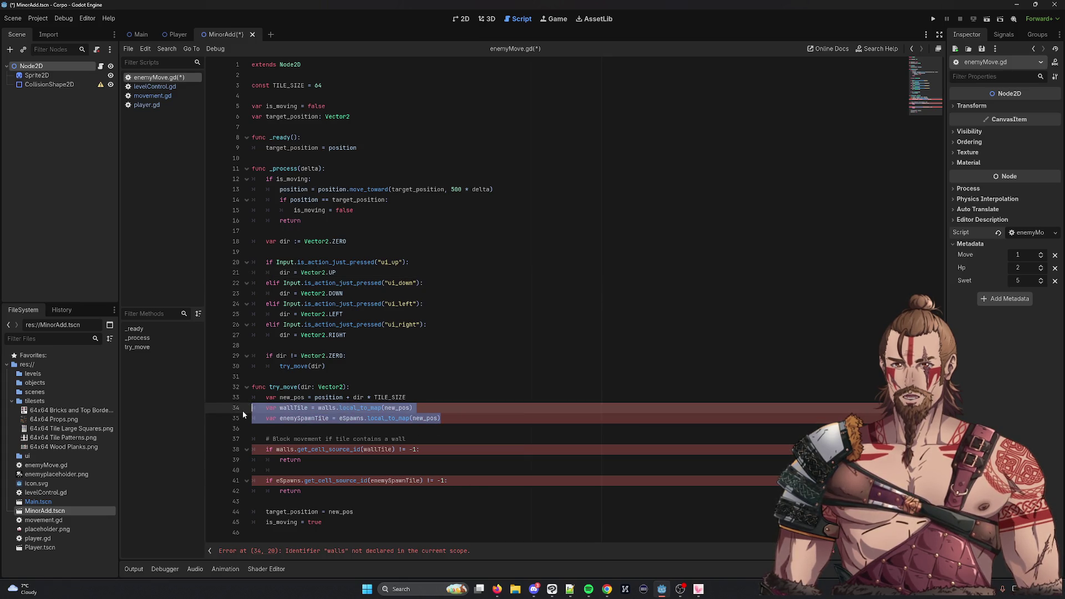
key(BackSpace)
drag(301, 449, 166, 425)
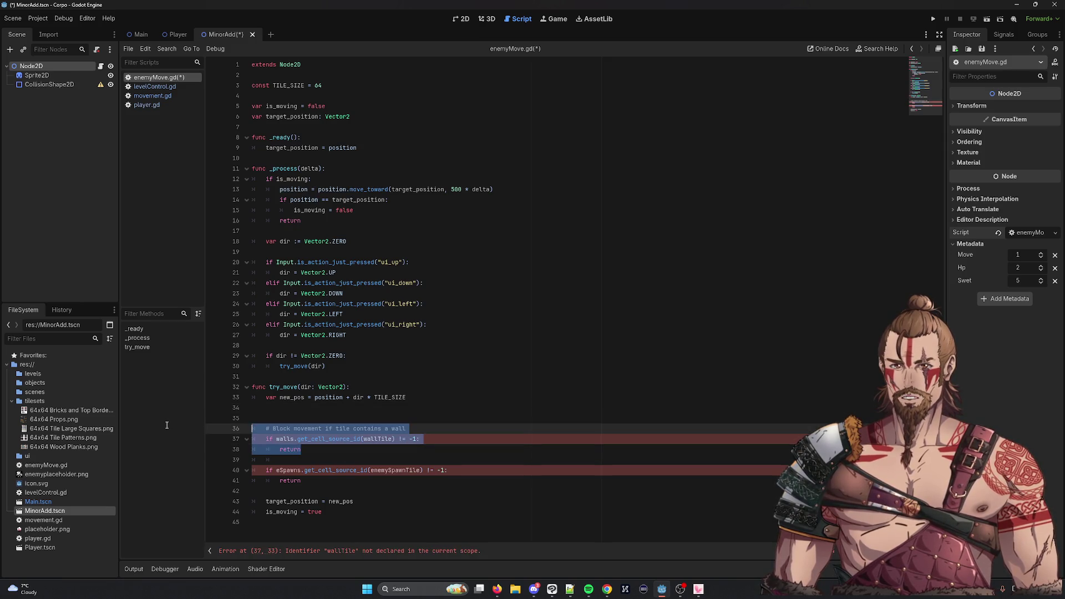
key(BackSpace)
drag(305, 460, 199, 435)
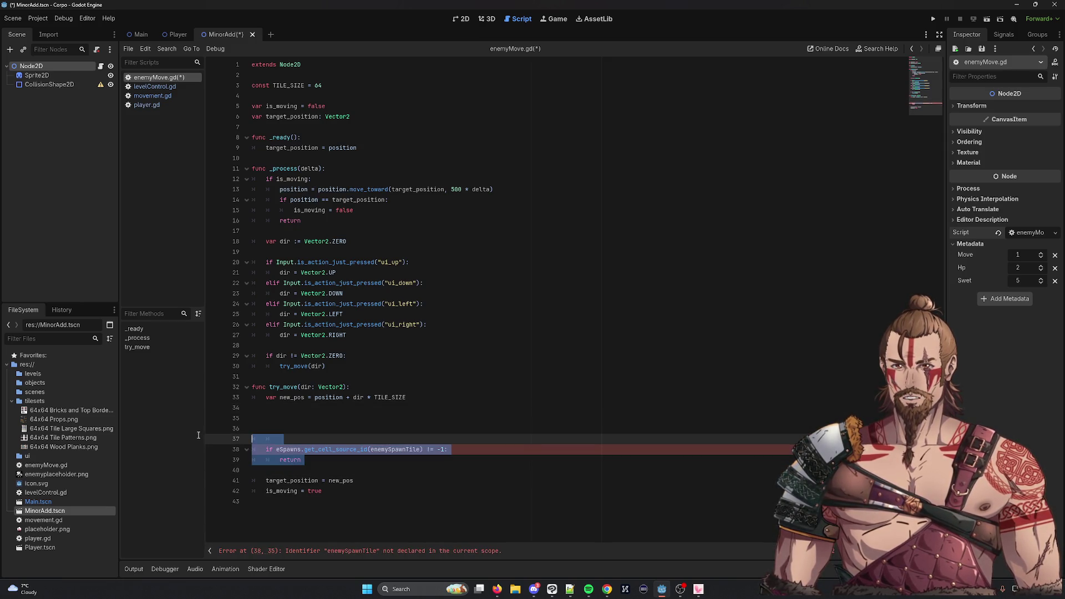
key(BackSpace)
key(BackSpace)
key(BackSpace)
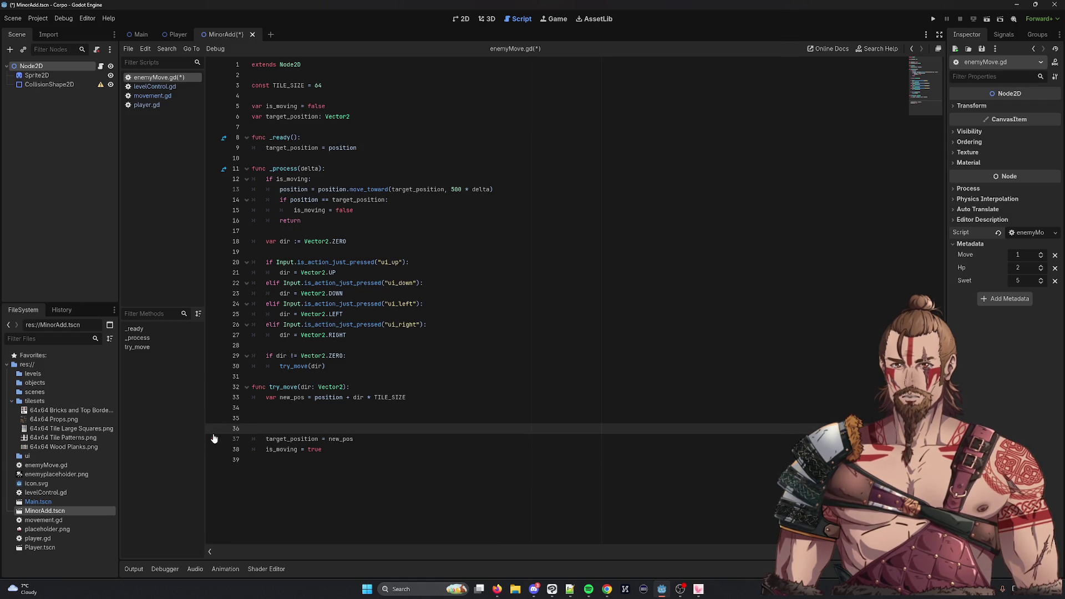
key(BackSpace)
key(BackSpace)
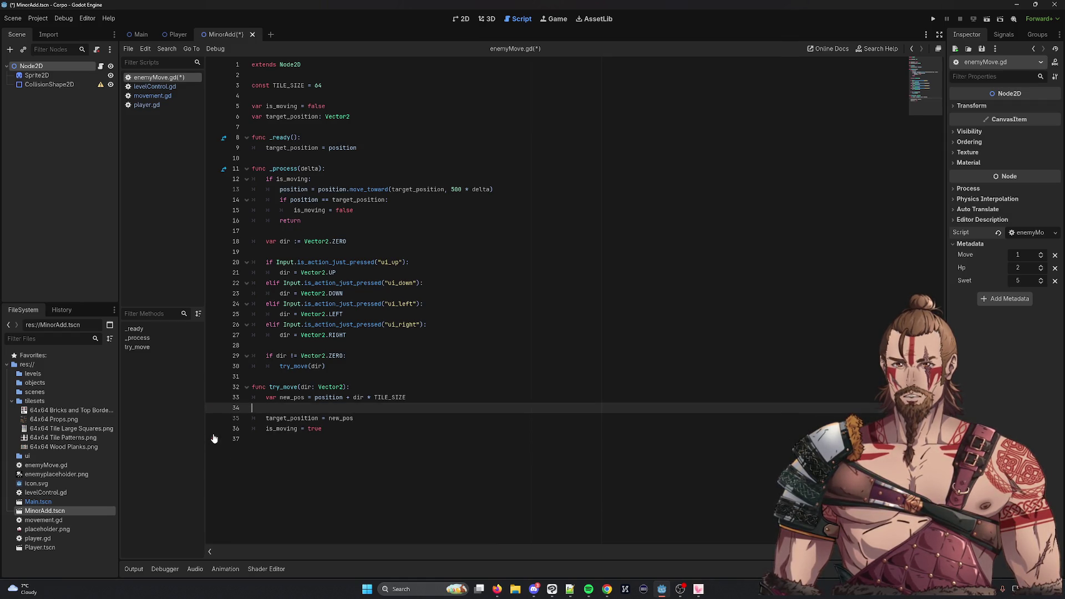
double_click(282, 387)
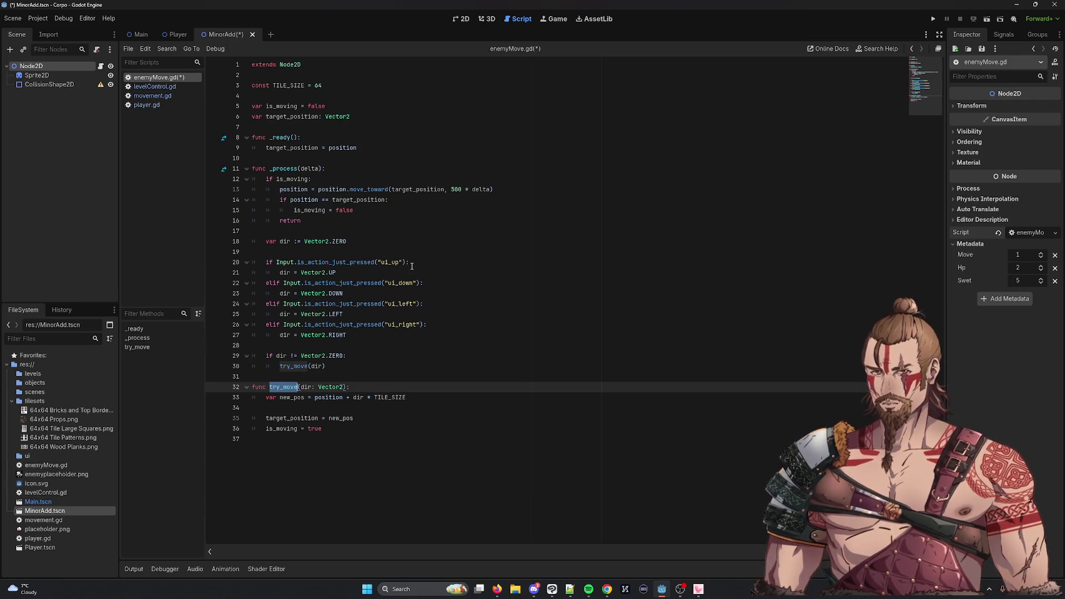
click(412, 265)
text(or)
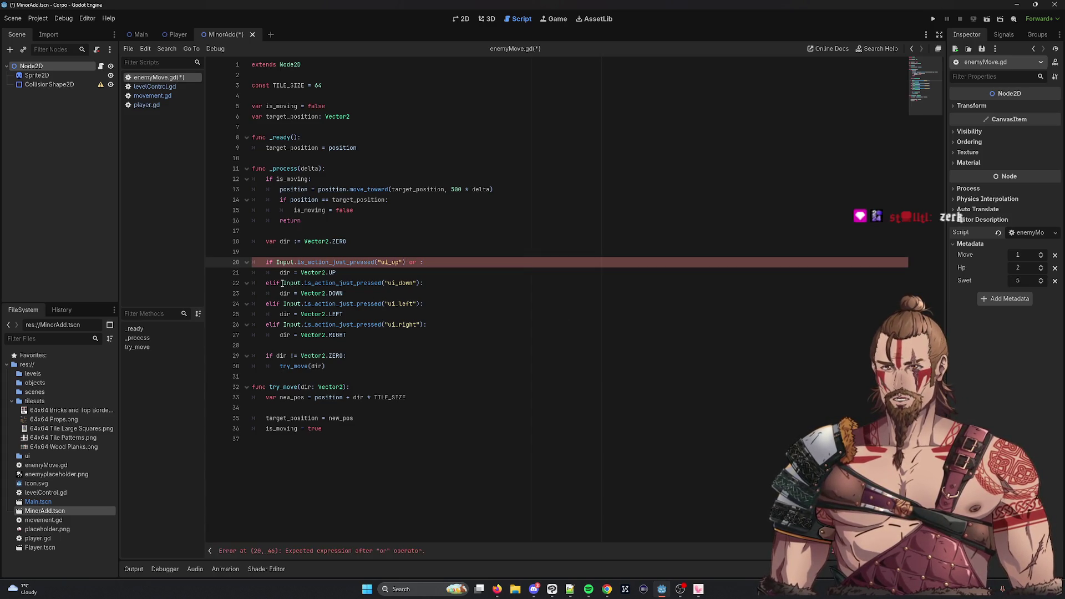
key(BackSpace)
key(BackSpace)
key(BackSpace)
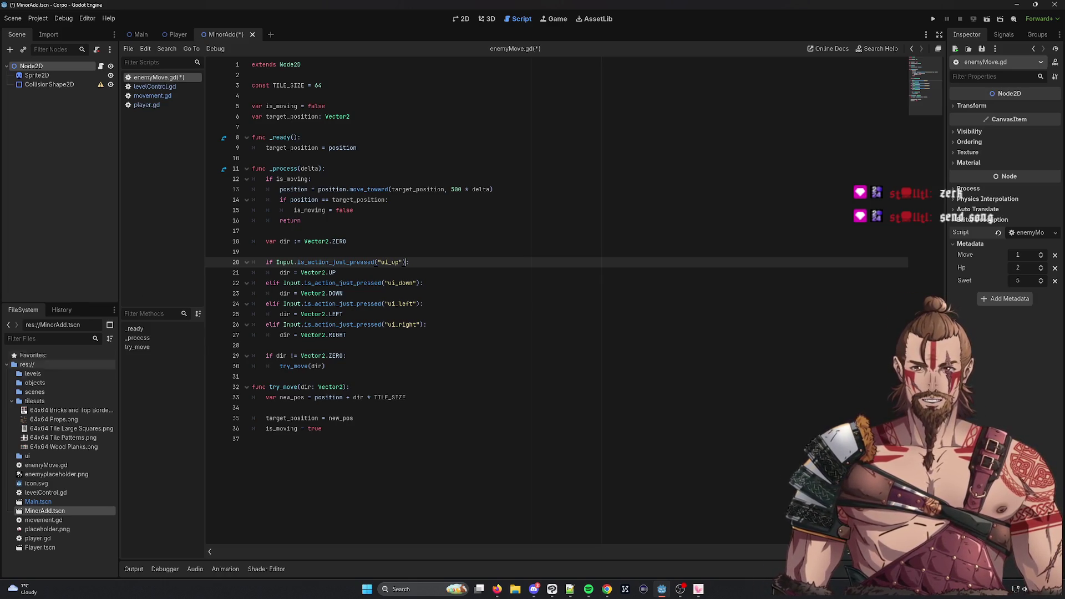
key(alt+Tab)
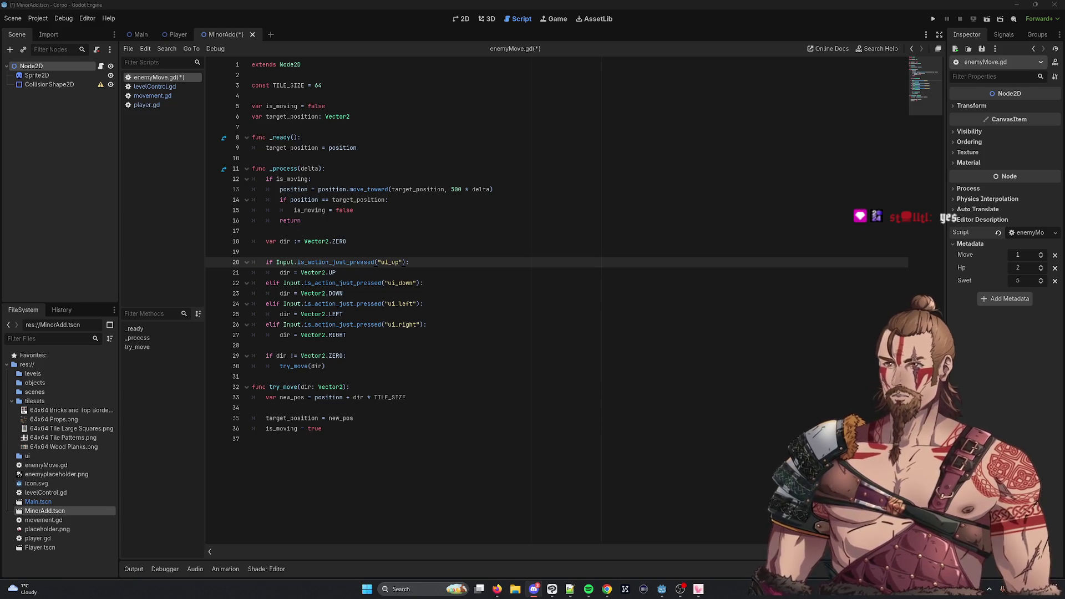
key(XF86AudioLowerVolume)
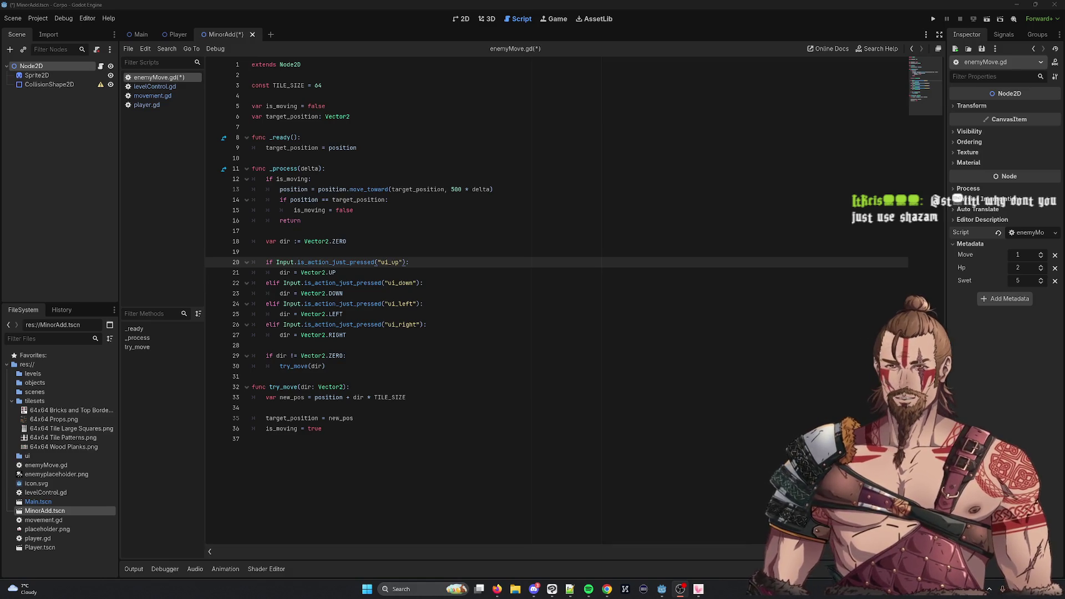
text(i)
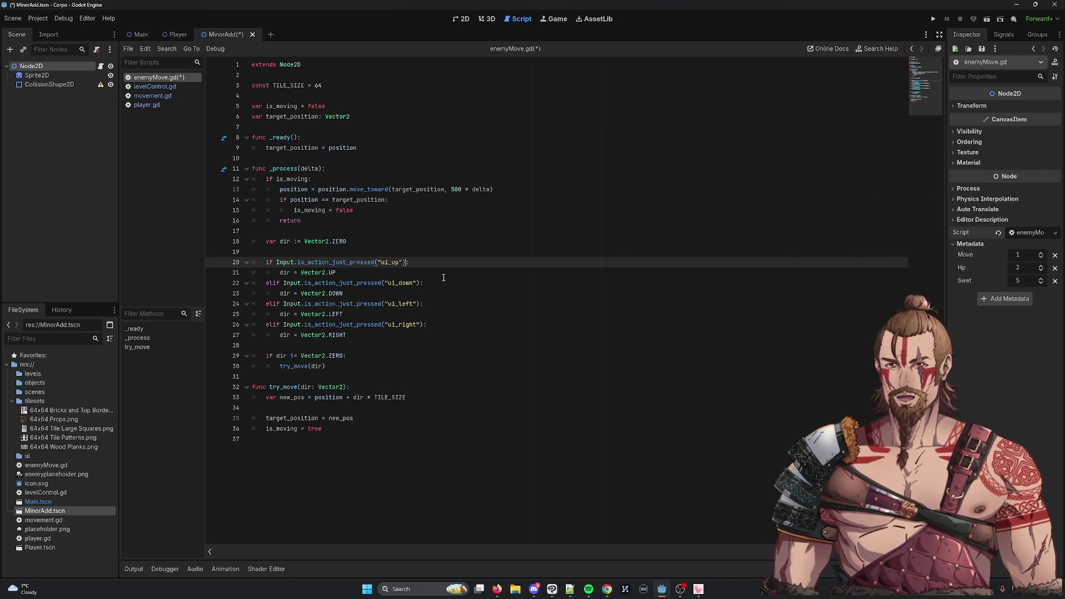
Append 'or' plus the ui_down check to the ui_up condition on line 20
key(BackSpace)
text(or)
key(Down)
key(Down)
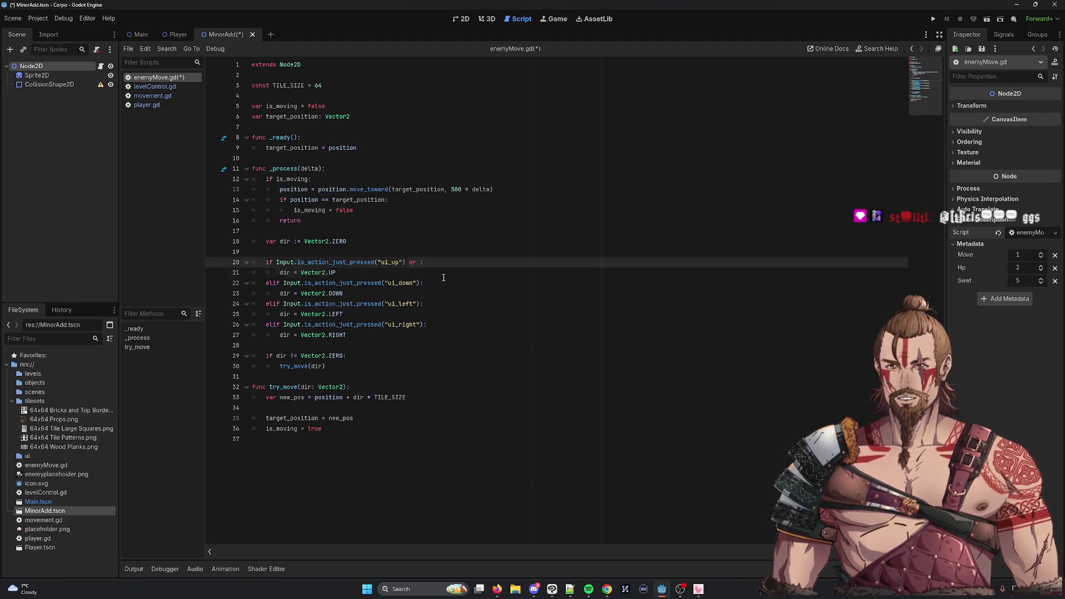
key(shift+Left)
key(shift+Left)
key(shift+Left)
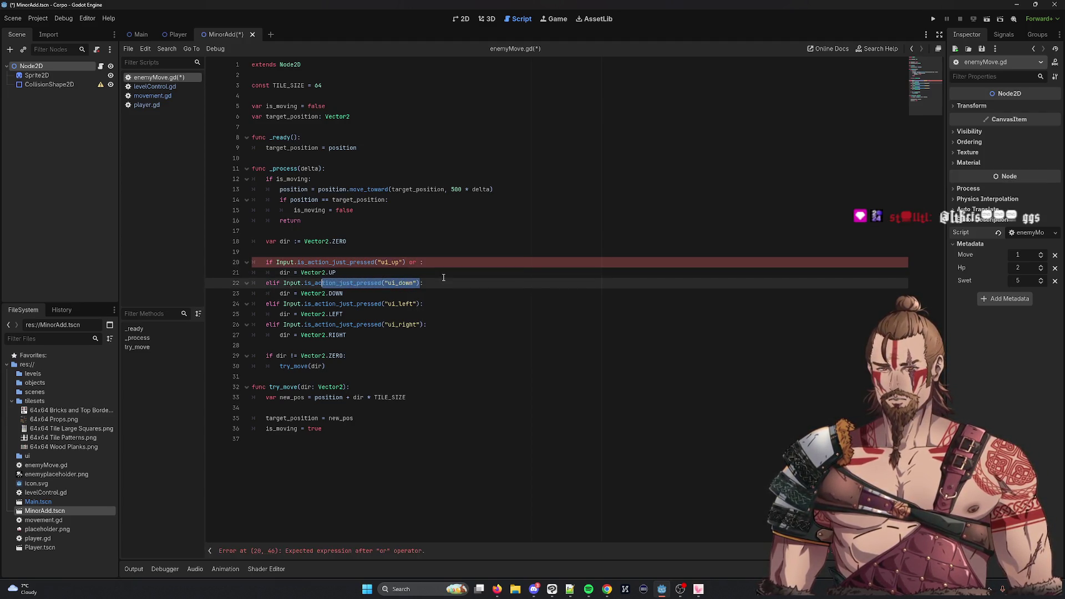
key(shift+Left)
key(shift+Left)
key(shift+Left)
key(ctrl+c)
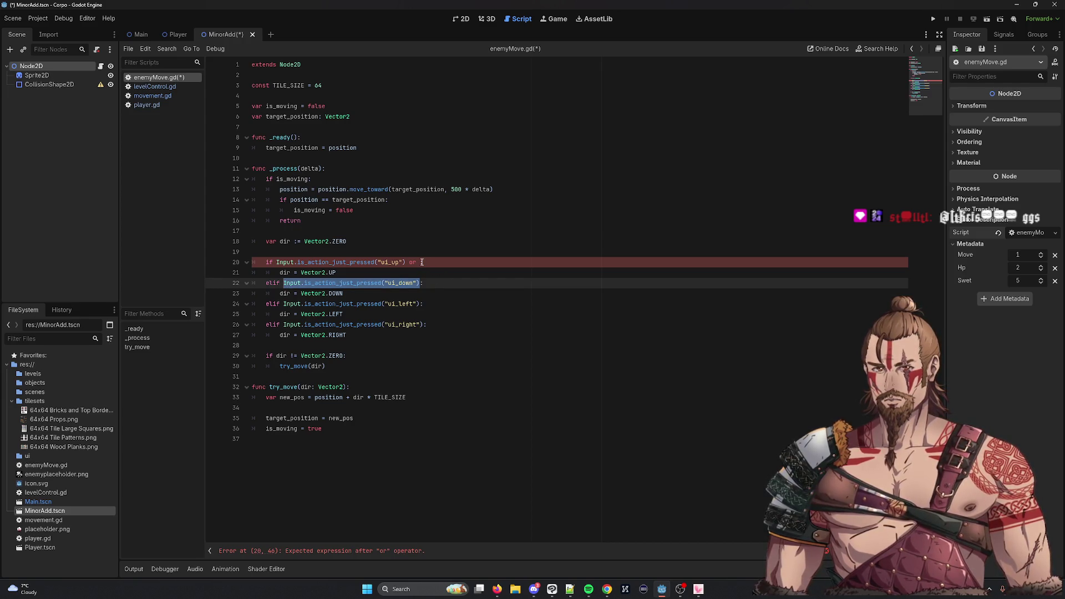
key(Up)
key(Up)
key(End)
key(Left)
key(ctrl+v)
Also join the ui_left and ui_right checks into line 20's condition with 'or'
drag(421, 305, 284, 308)
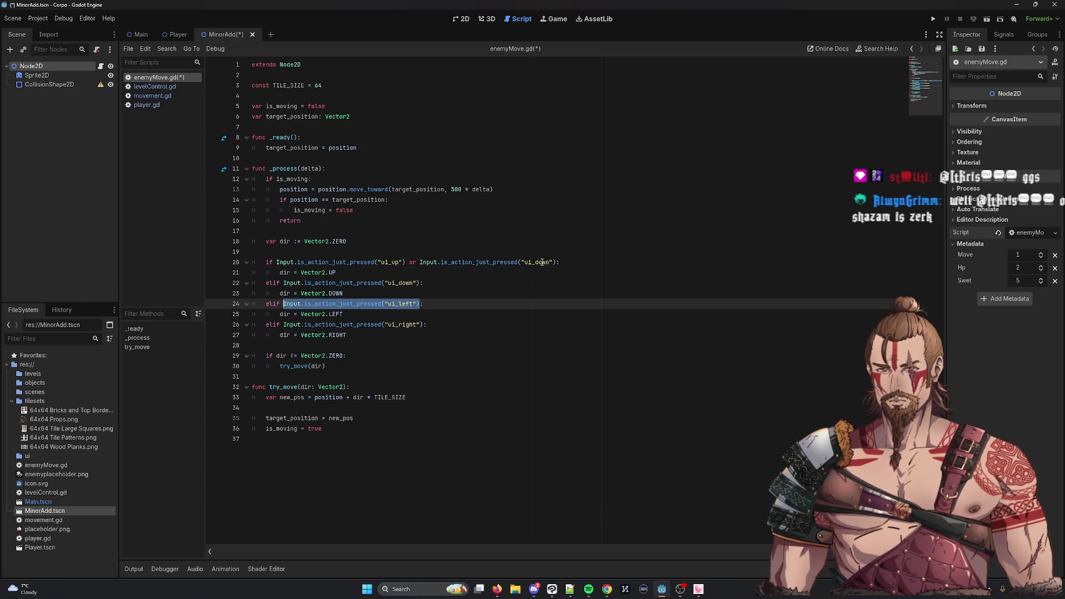
click(559, 266)
text(oe)
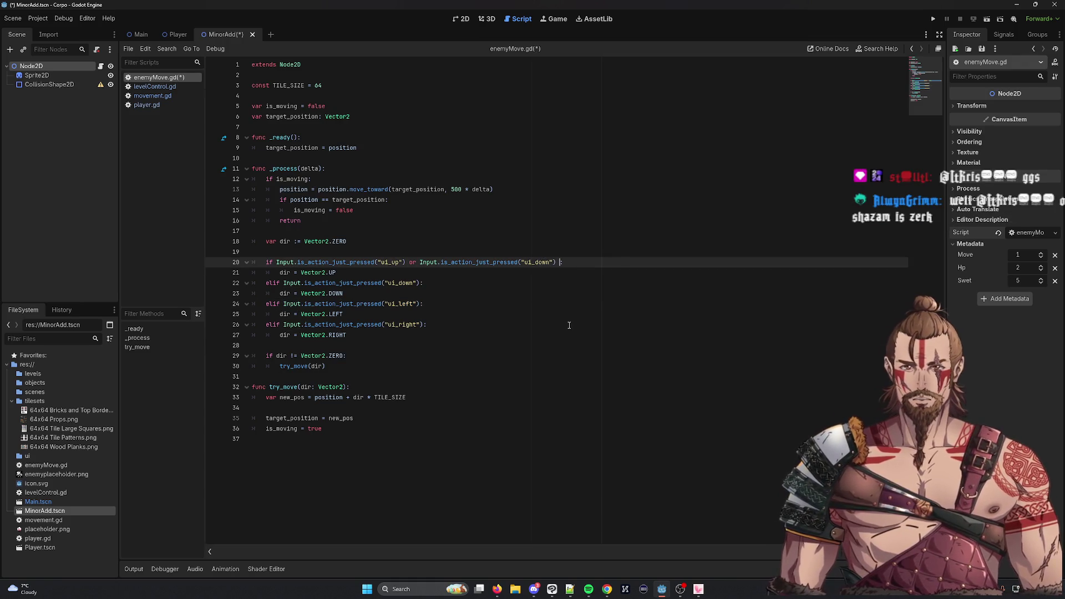
key(BackSpace)
text(r)
key(ctrl+v)
text(:)
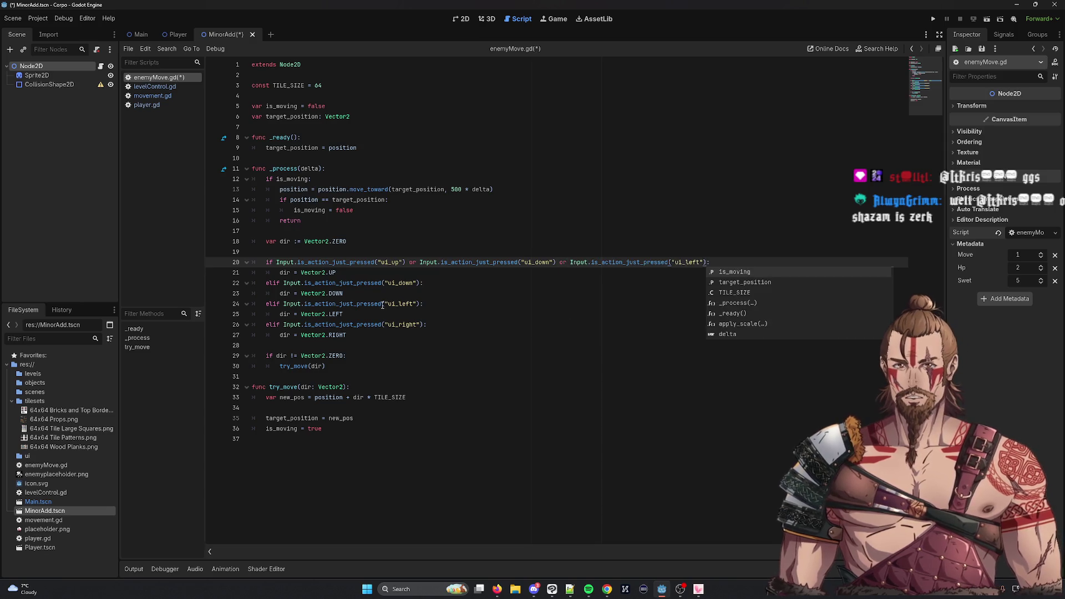
drag(424, 324, 283, 325)
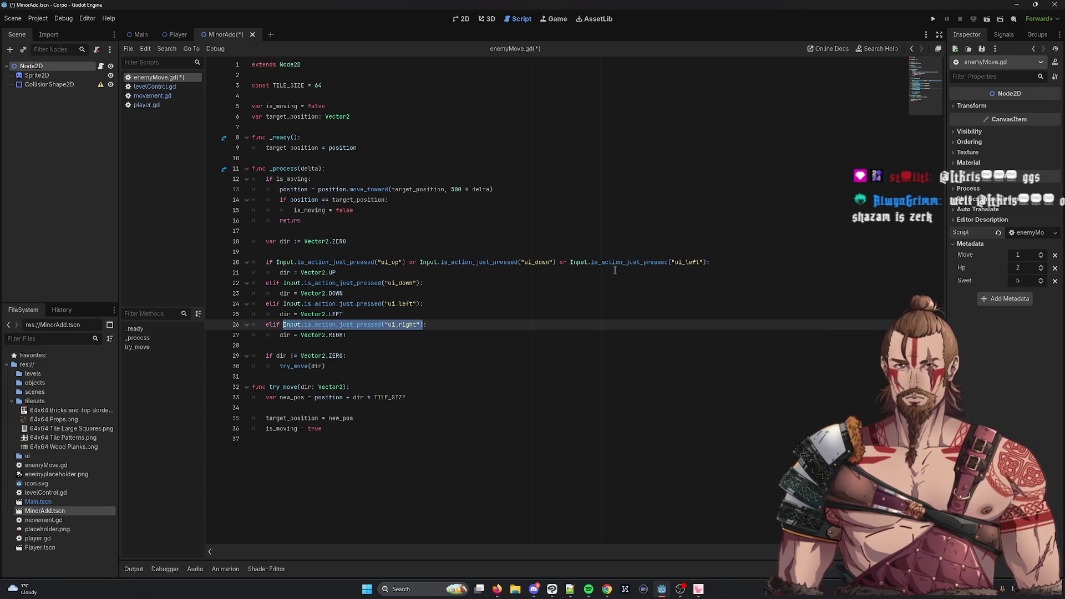
click(710, 263)
text(or)
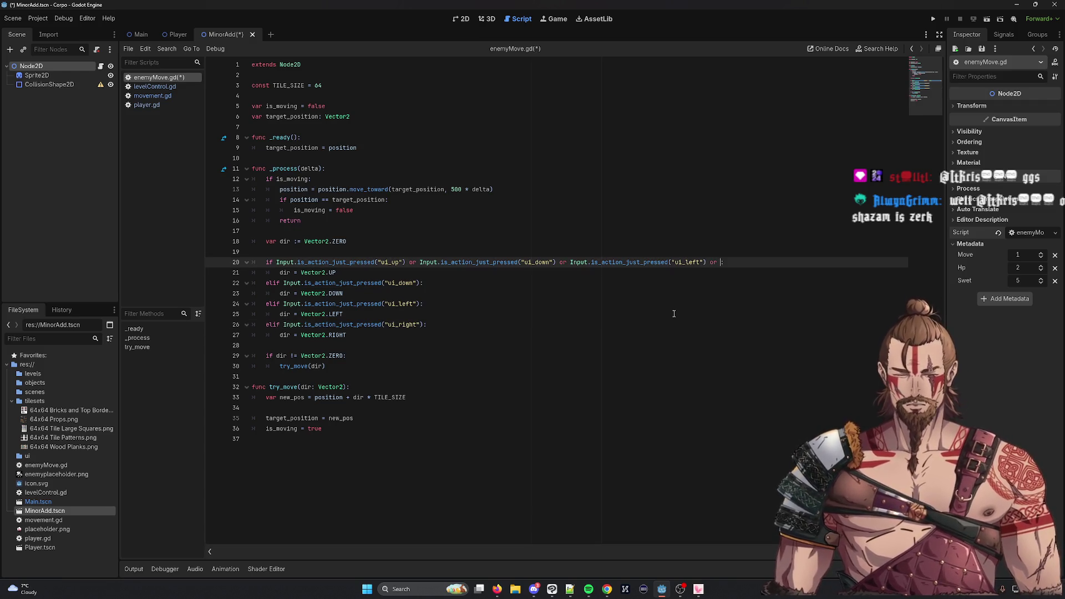
key(ctrl+v)
Delete the remaining direction branches so the condition sets dir = Vector2.LEFT
mouse_move(378, 337)
mouse_down()
mouse_move(255, 283)
mouse_move(253, 325)
mouse_up()
key(BackSpace)
drag(413, 304, 255, 273)
key(BackSpace)
key(BackSpace)
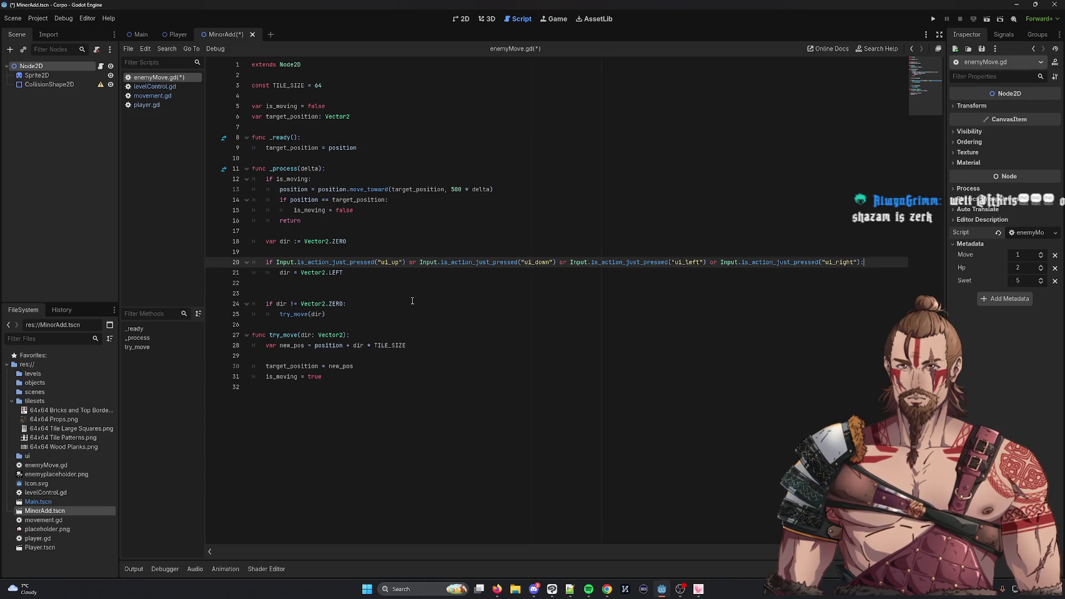
click(288, 262)
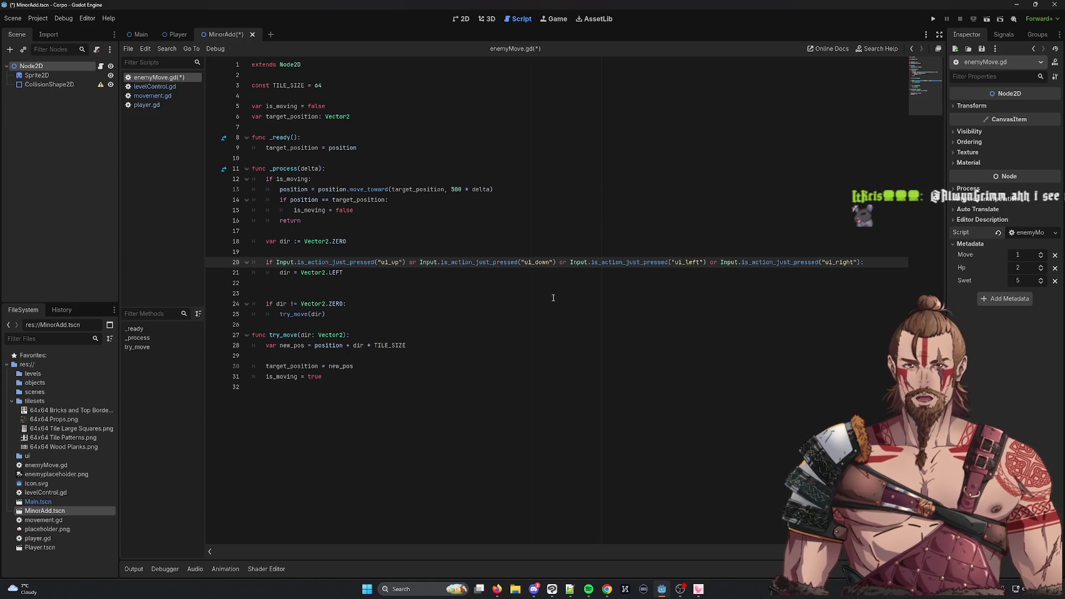
click(286, 293)
key(BackSpace)
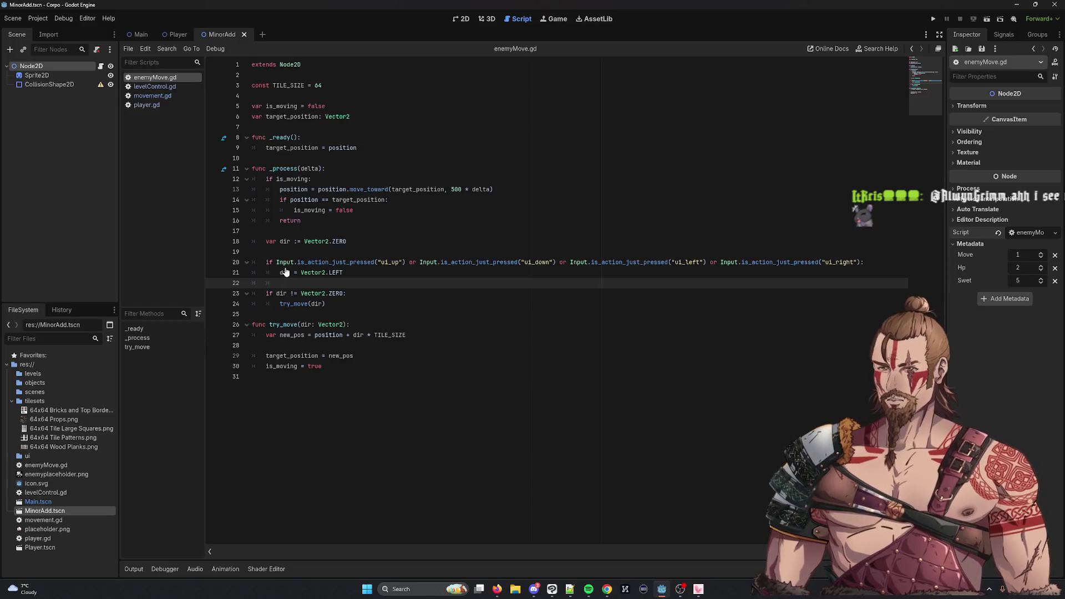
click(464, 19)
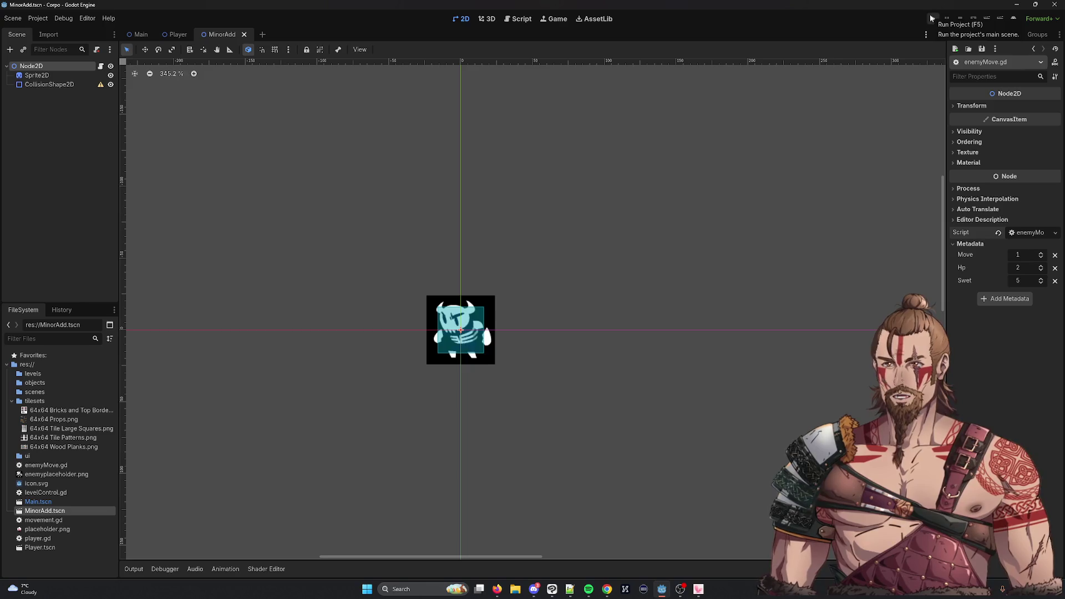
Dismiss the CollisionShape2D warning, return to MinorAdd via Player, and run the game again
mouse_move(99, 87)
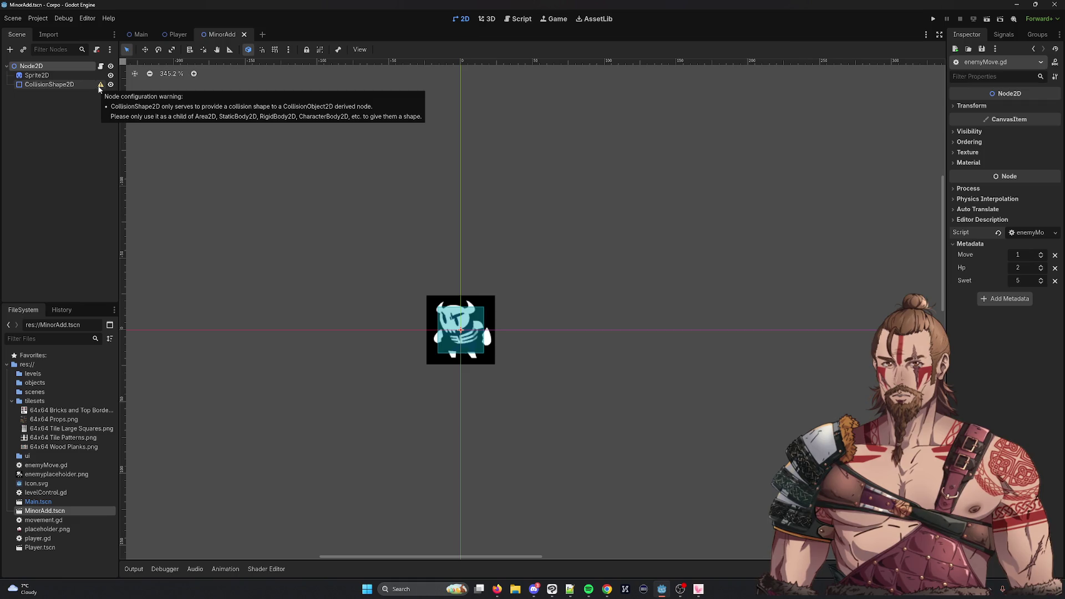
click(101, 86)
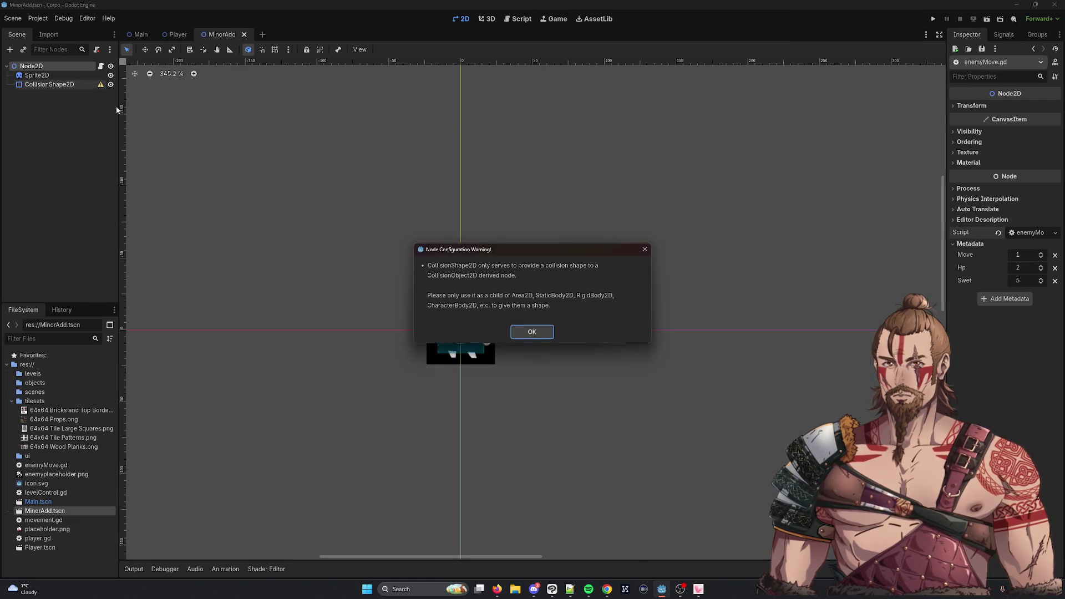
click(548, 337)
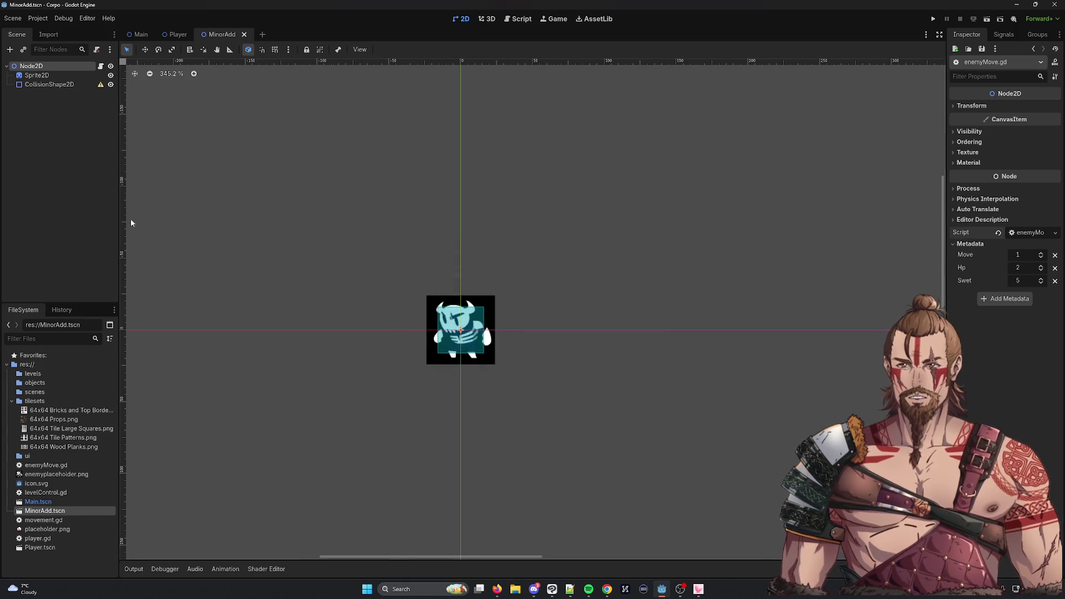
click(167, 34)
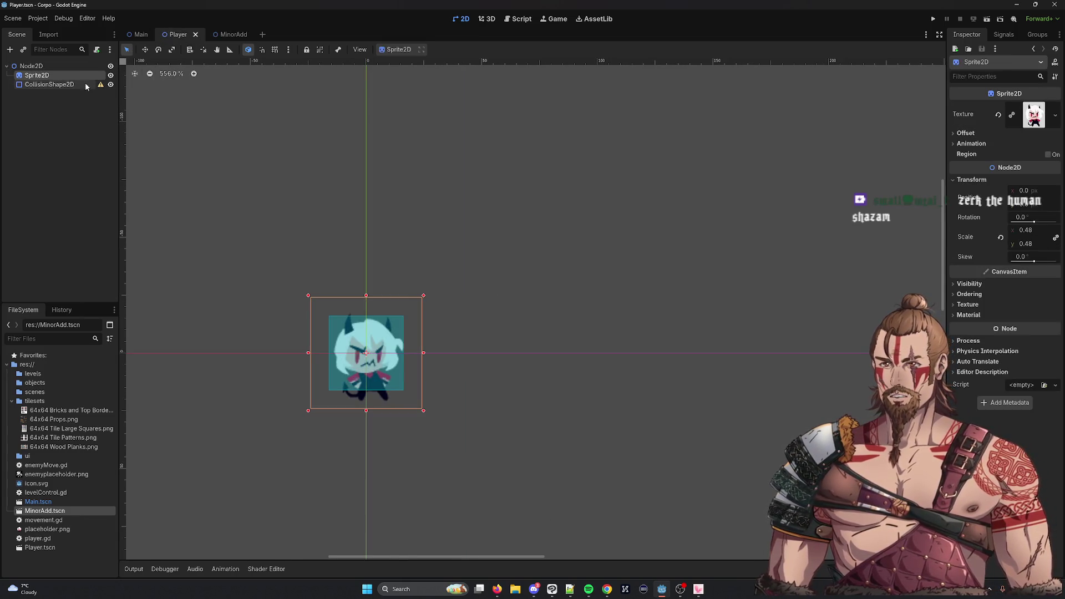
click(228, 34)
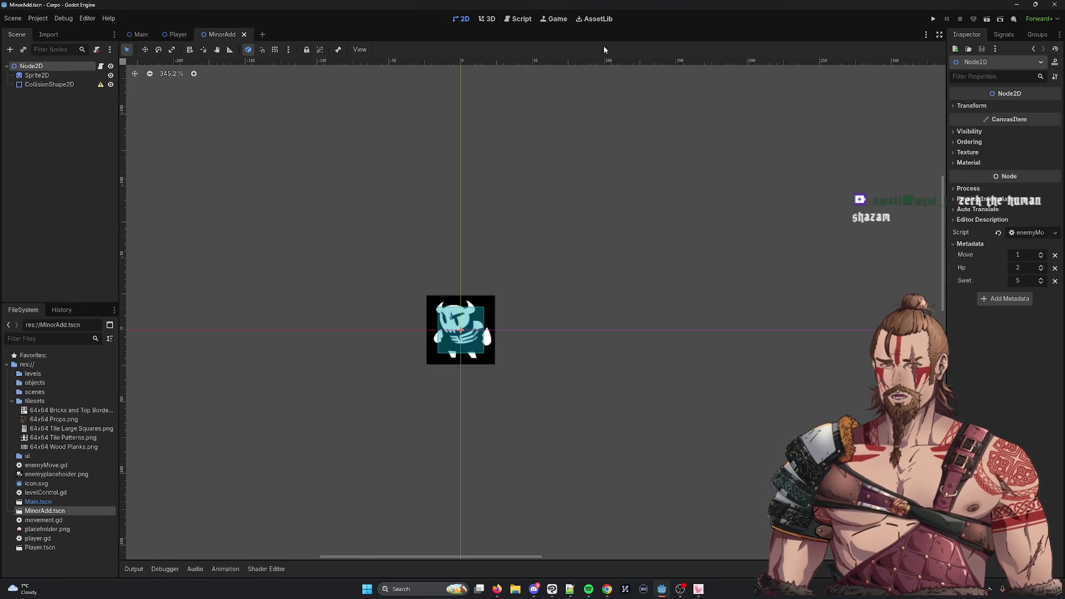
click(933, 18)
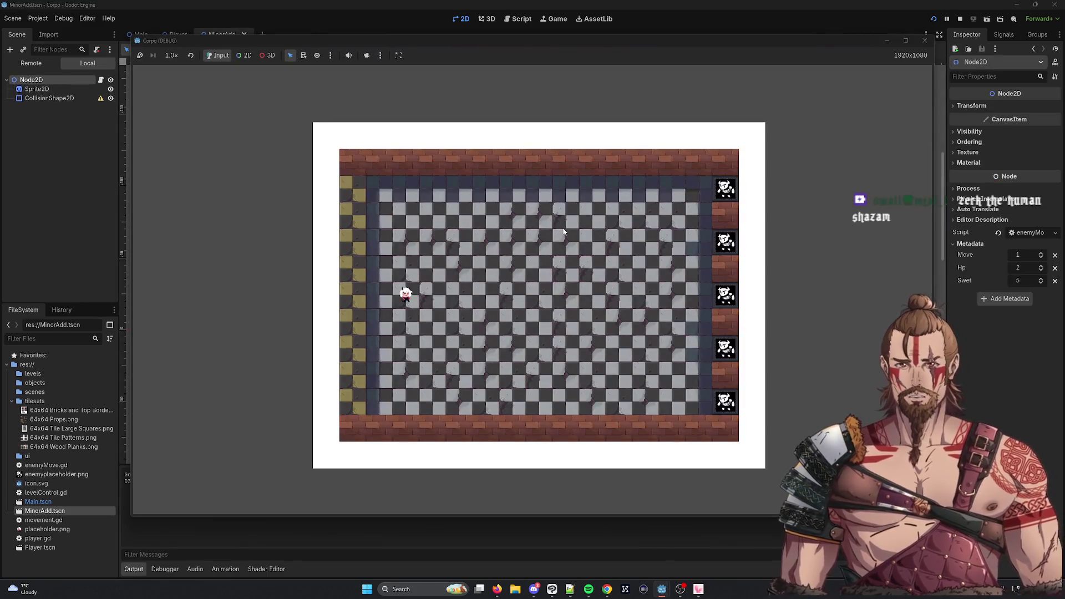
Move the player around the arena to watch the enemy column march left, then stop the game
key(Right)
key(Up)
key(Right)
key(Right)
key(Down)
key(Down)
key(Right)
key(Right)
key(Right)
key(Right)
key(Up)
key(Up)
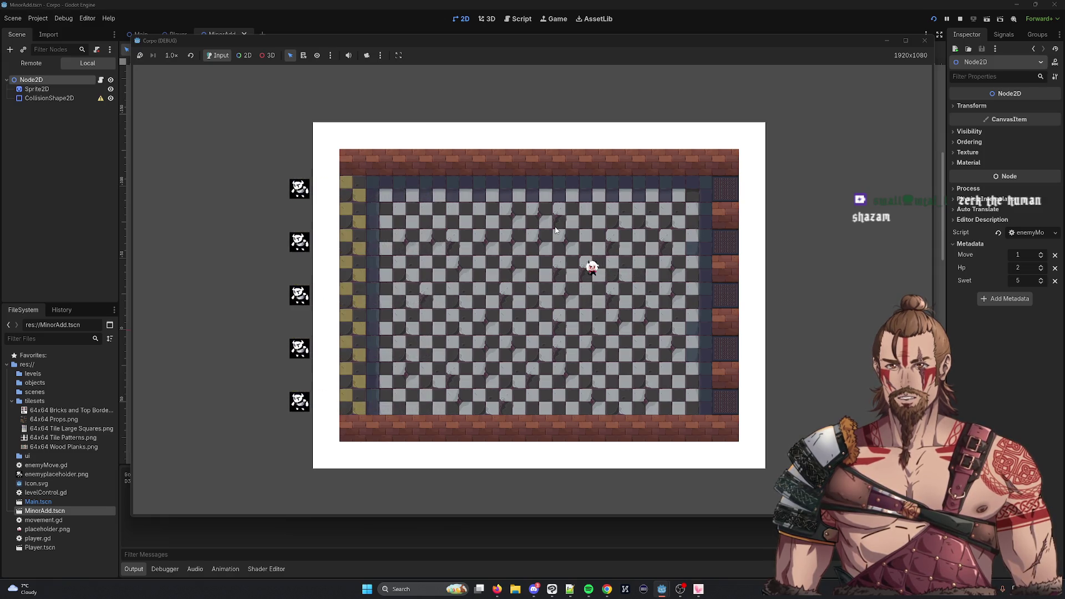
key(Left)
key(Left)
key(Left)
key(Right)
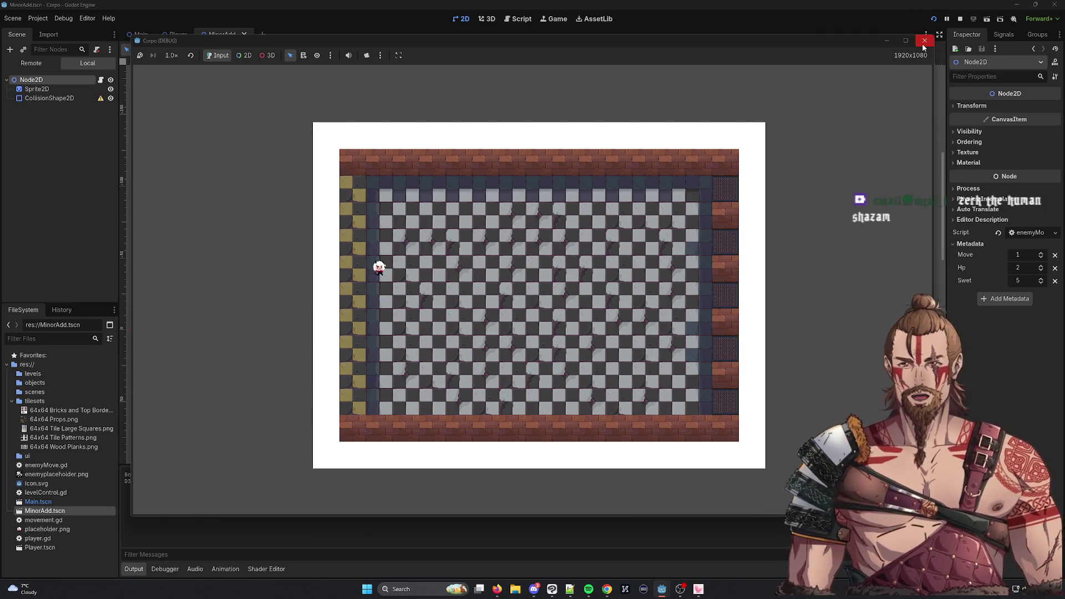
click(924, 45)
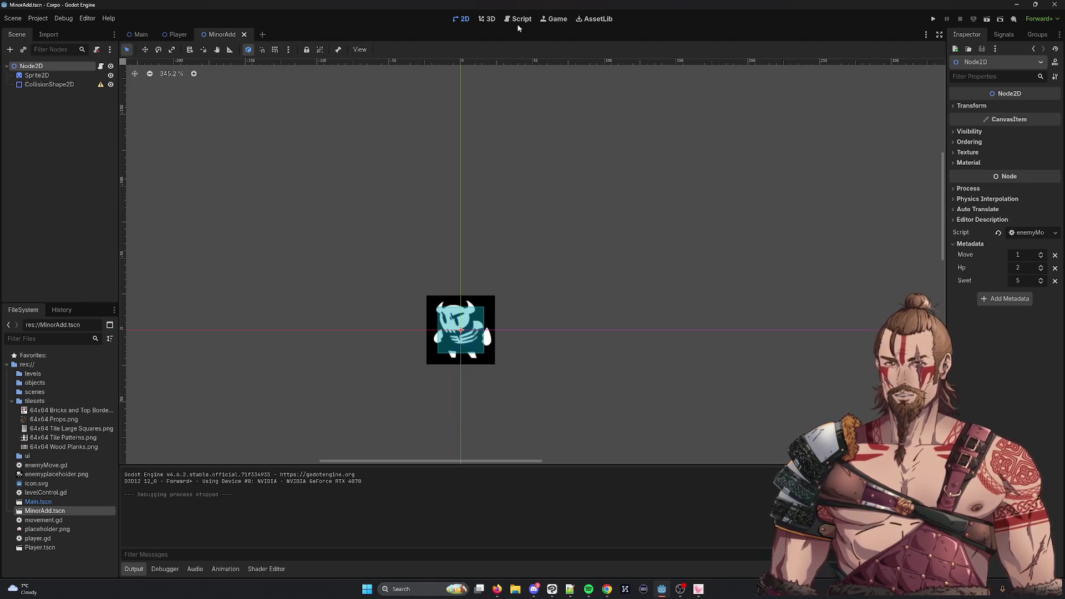
Run the project again with the five enemies lined along the arena's right wall
click(933, 19)
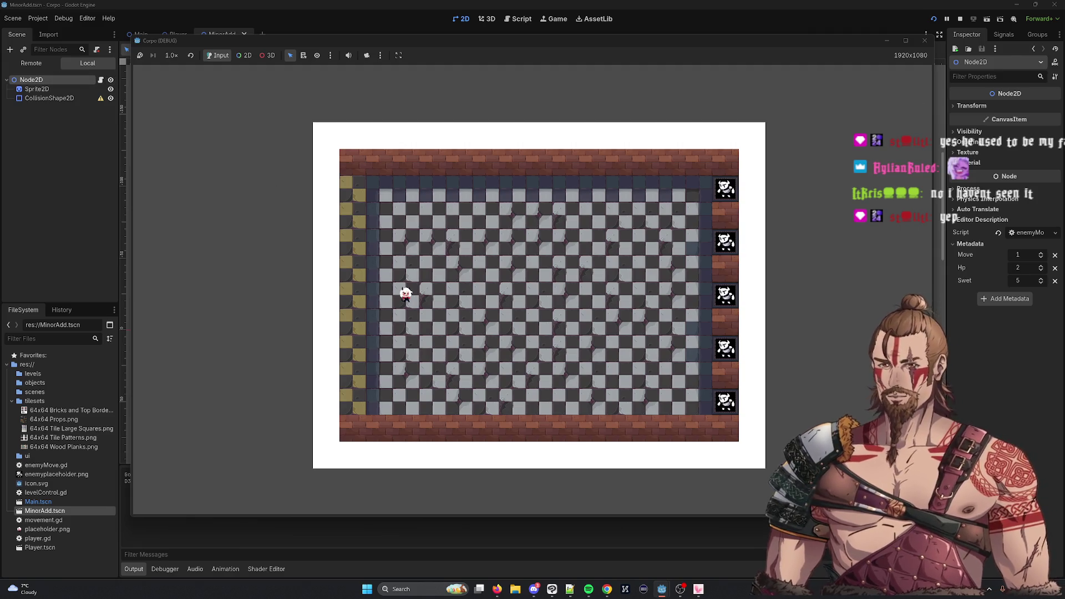
Close the running game and switch to the Player scene
click(925, 41)
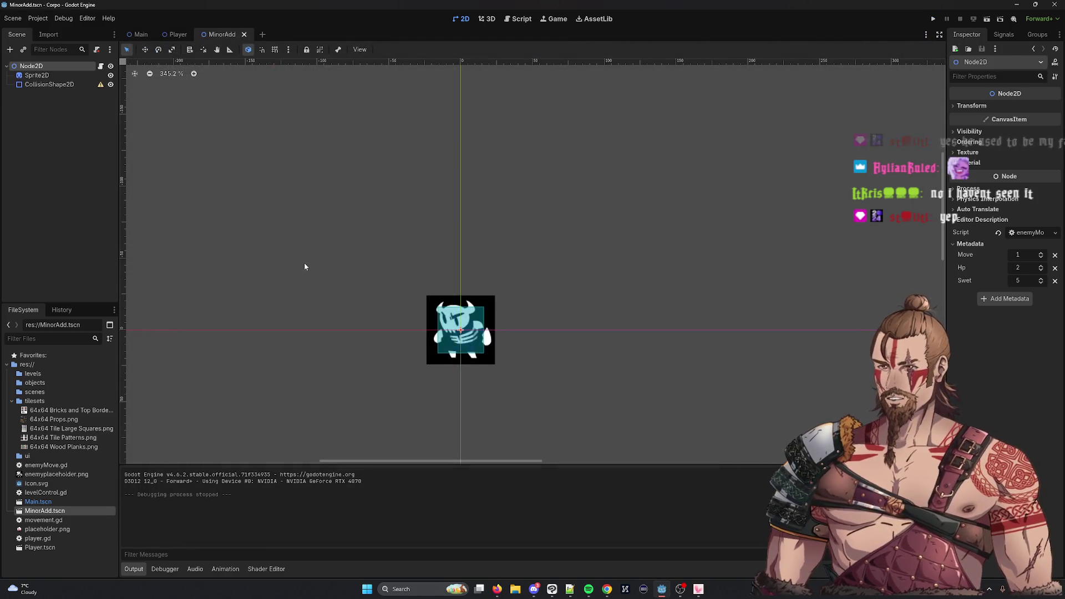
click(178, 34)
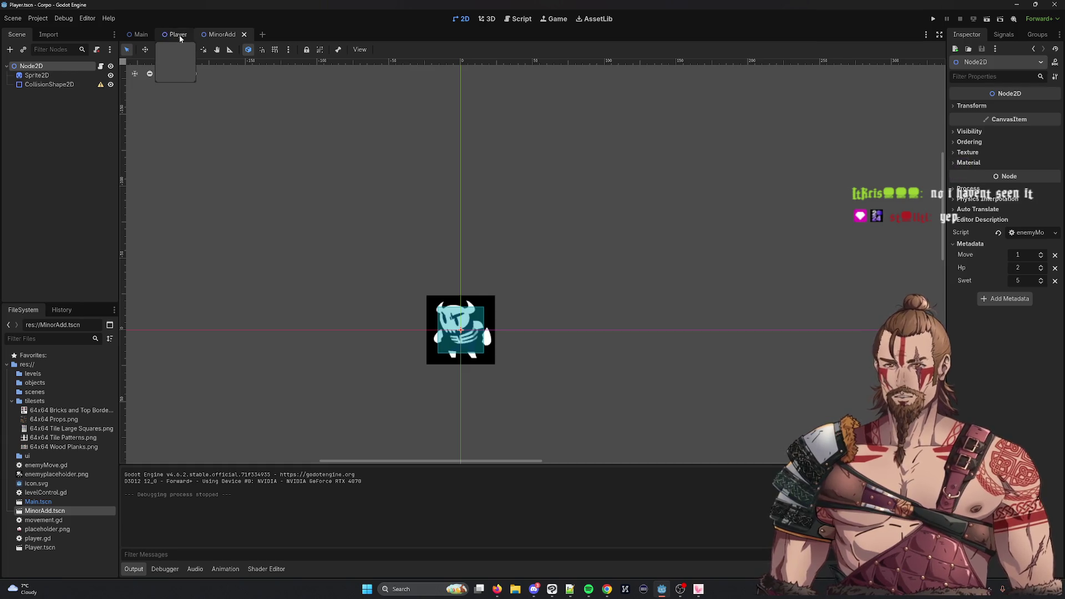
Open the Main scene and enemyMove.gd, reviewing its is_action_just_pressed movement code
click(141, 34)
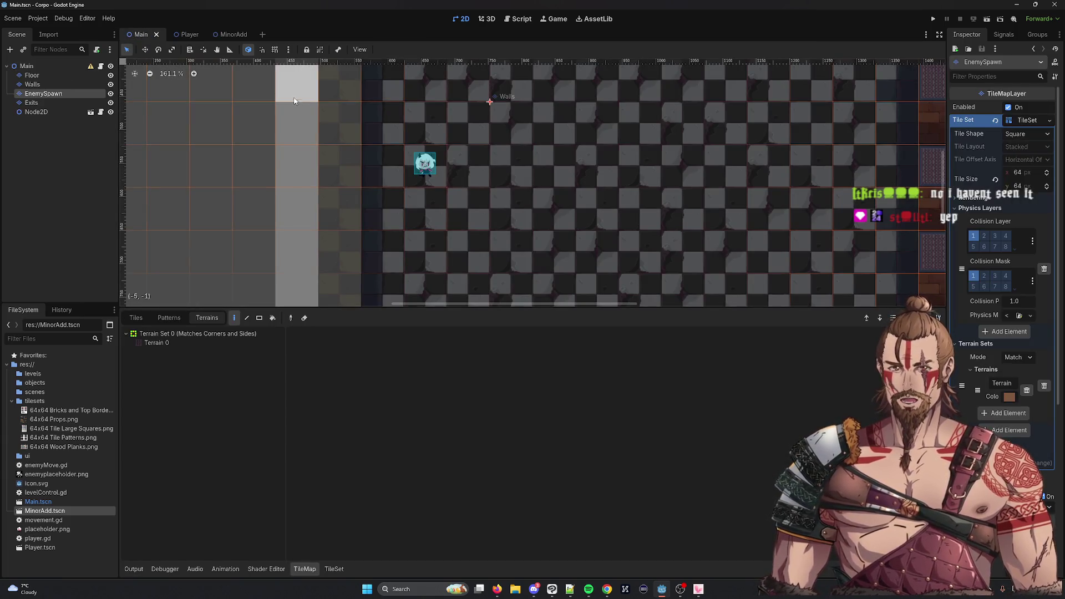
click(517, 20)
scroll(380, 213, down, 2)
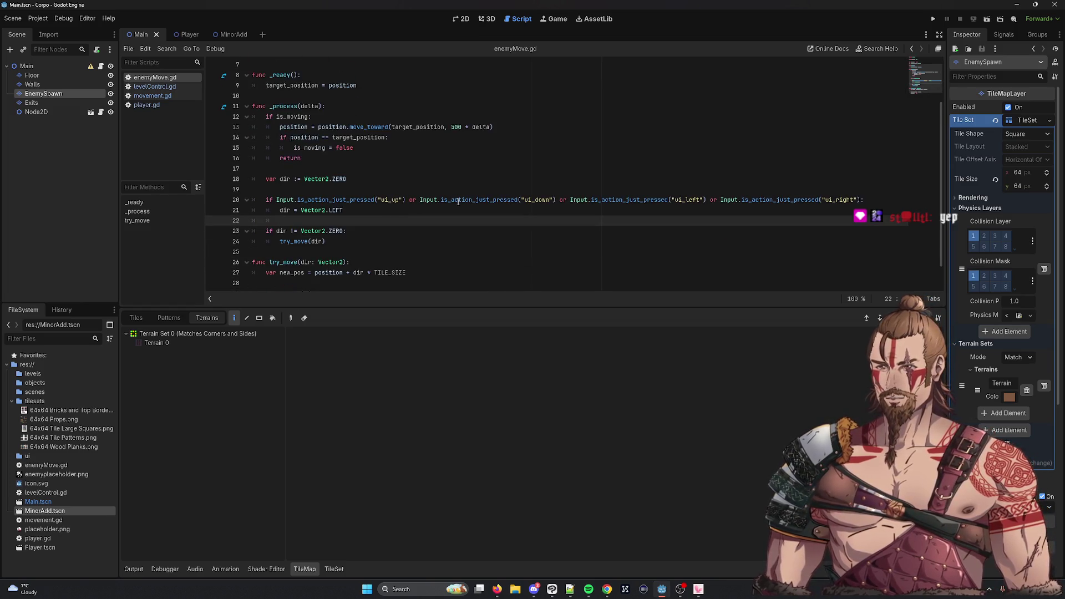
double_click(327, 200)
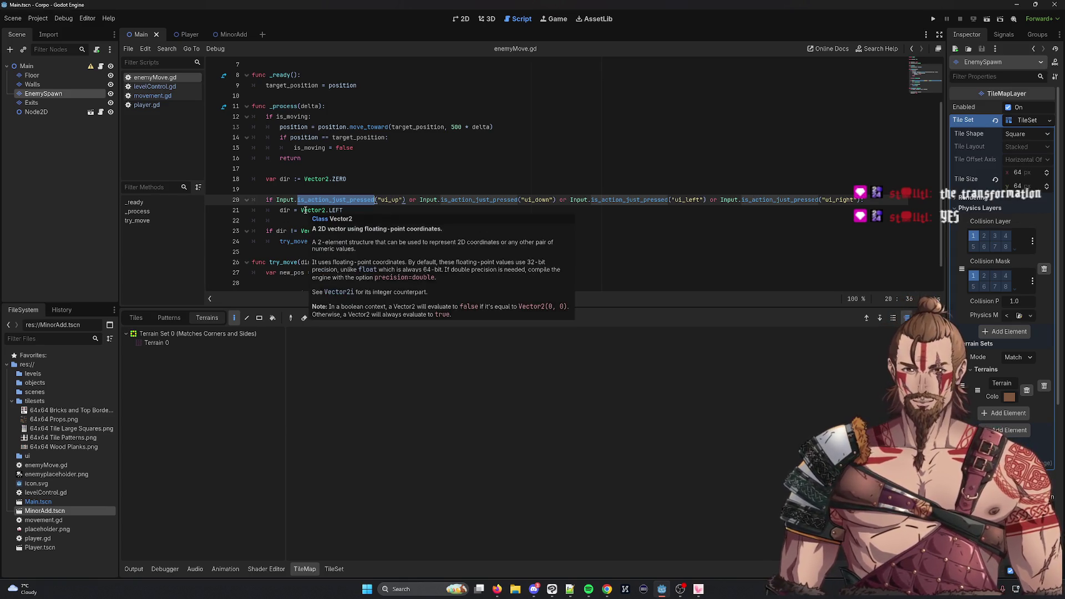
click(337, 138)
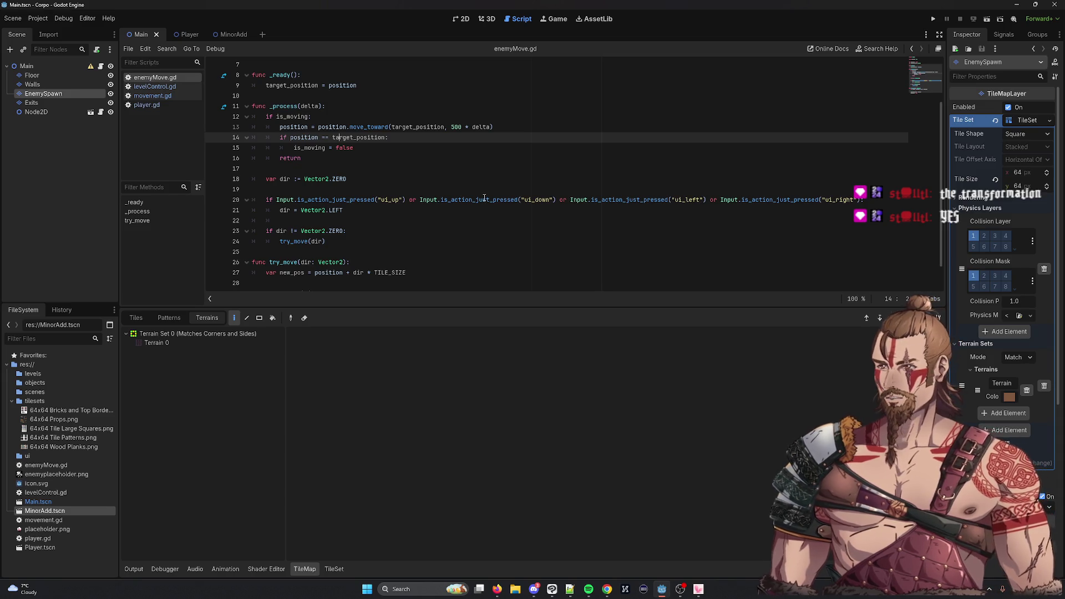
mouse_move(484, 198)
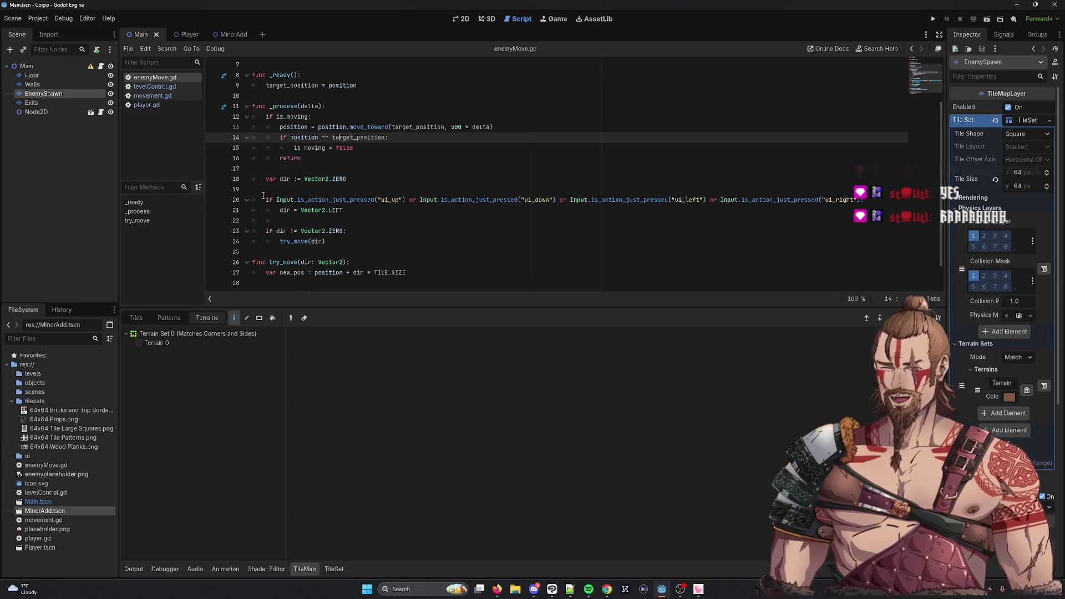
scroll(238, 155, down, 1)
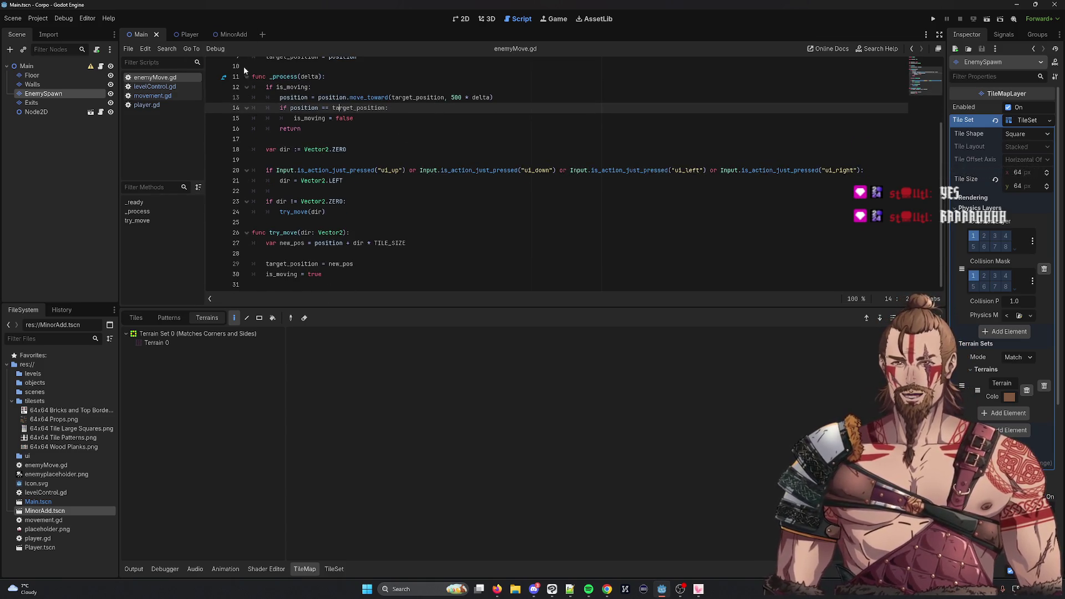
Change line 27 to new_pos = position + dir * (TILE_SIZE*2) and save enemyMove.gd
double_click(359, 243)
scroll(571, 268, up, 2)
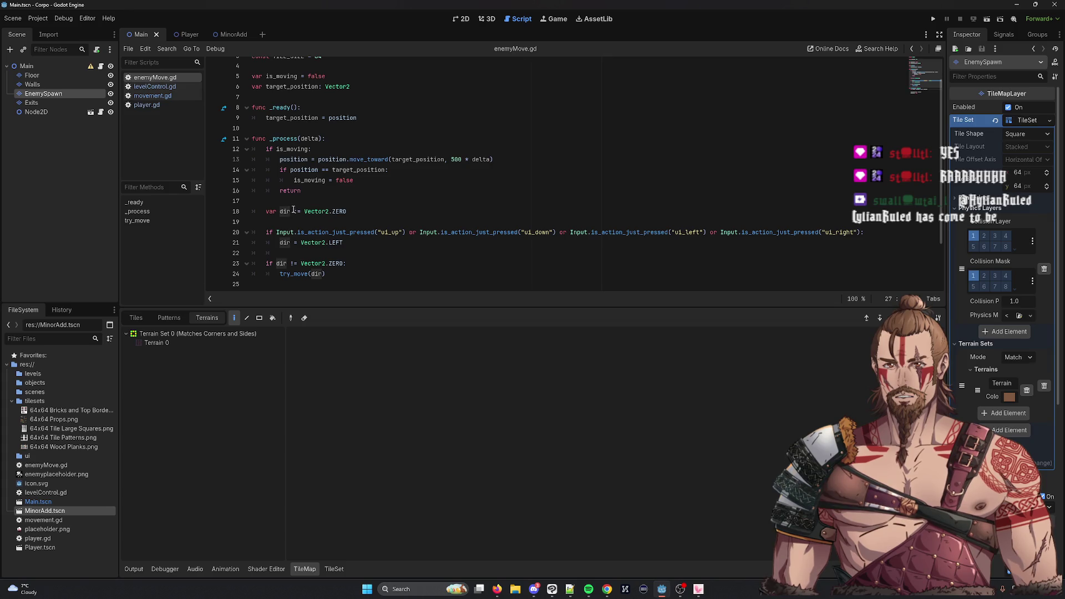
scroll(434, 239, down, 2)
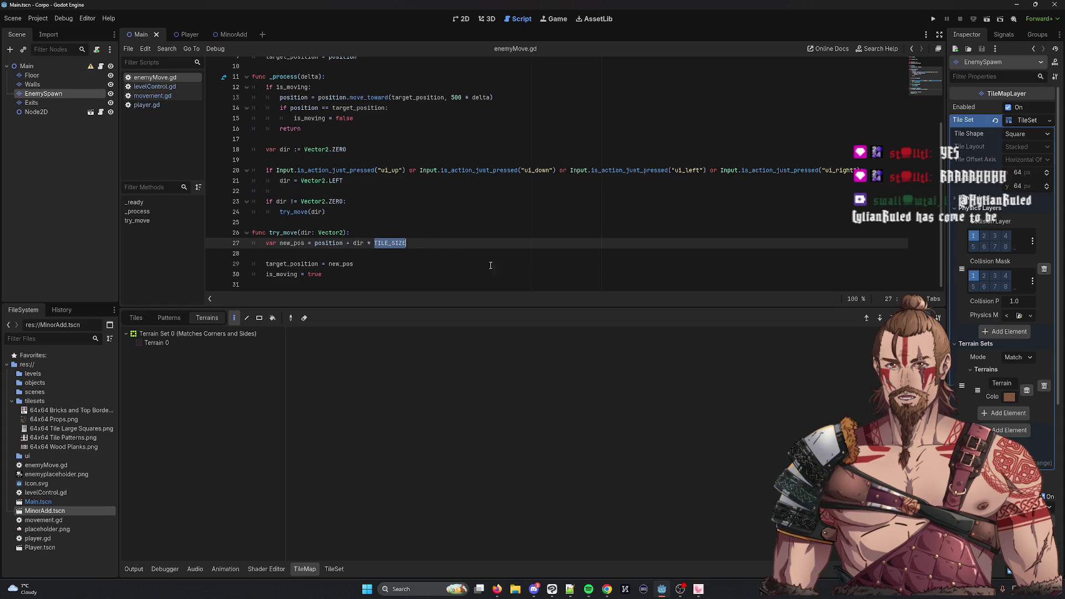
scroll(594, 272, up, 3)
scroll(593, 271, down, 3)
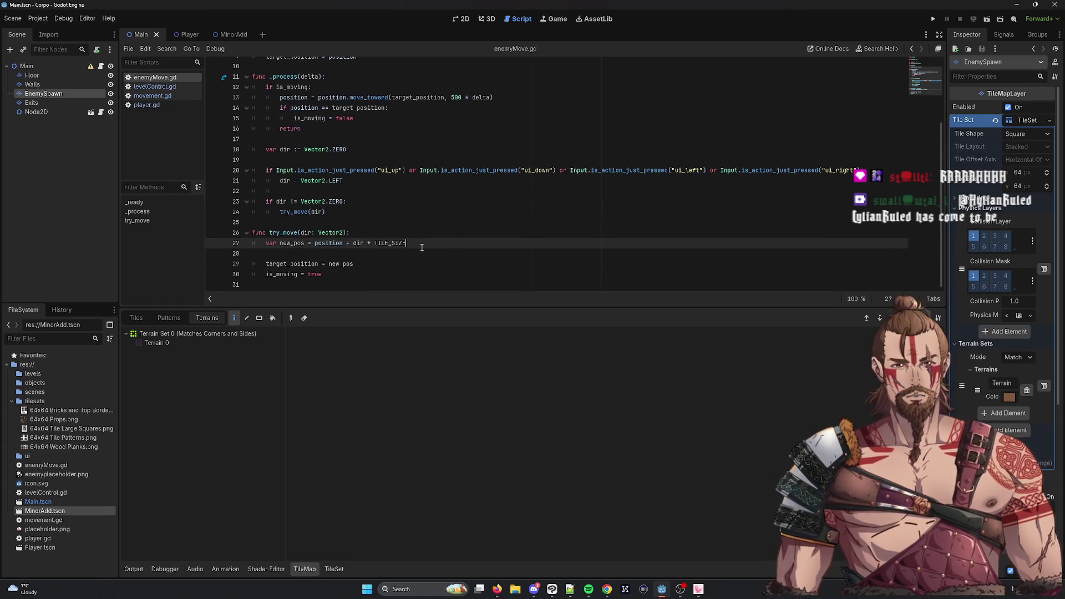
text(8)
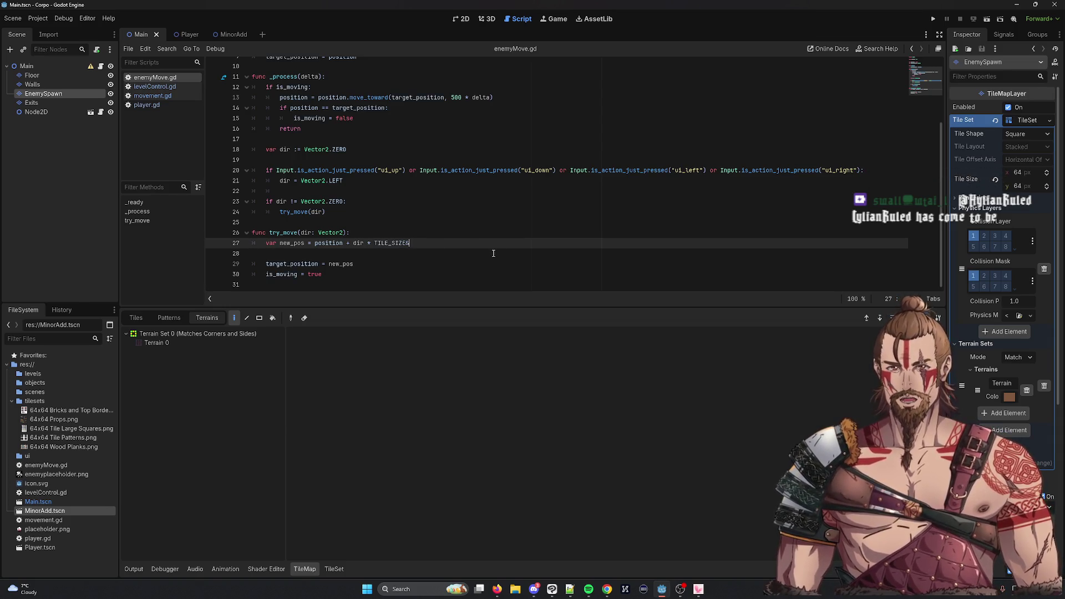
key(BackSpace)
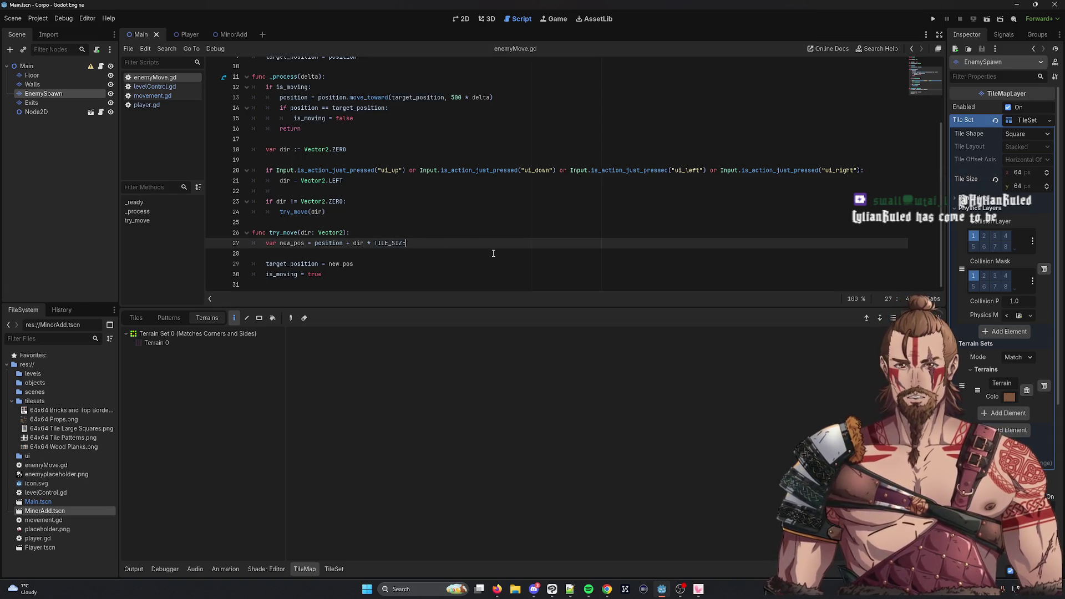
text(8)
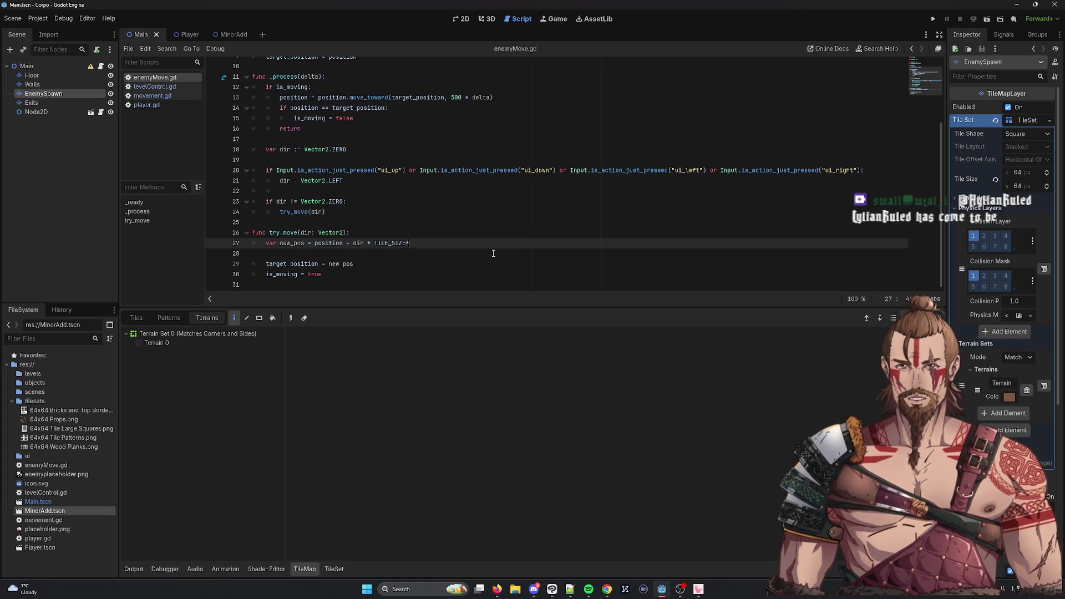
text(2()
key(BackSpace)
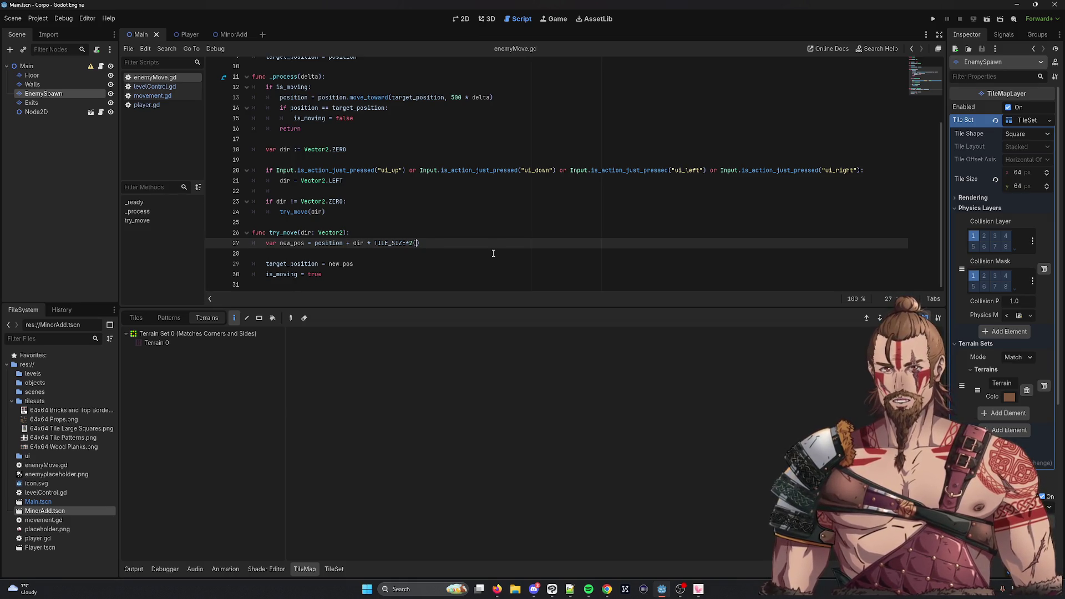
key(Left)
key(Left)
key(Left)
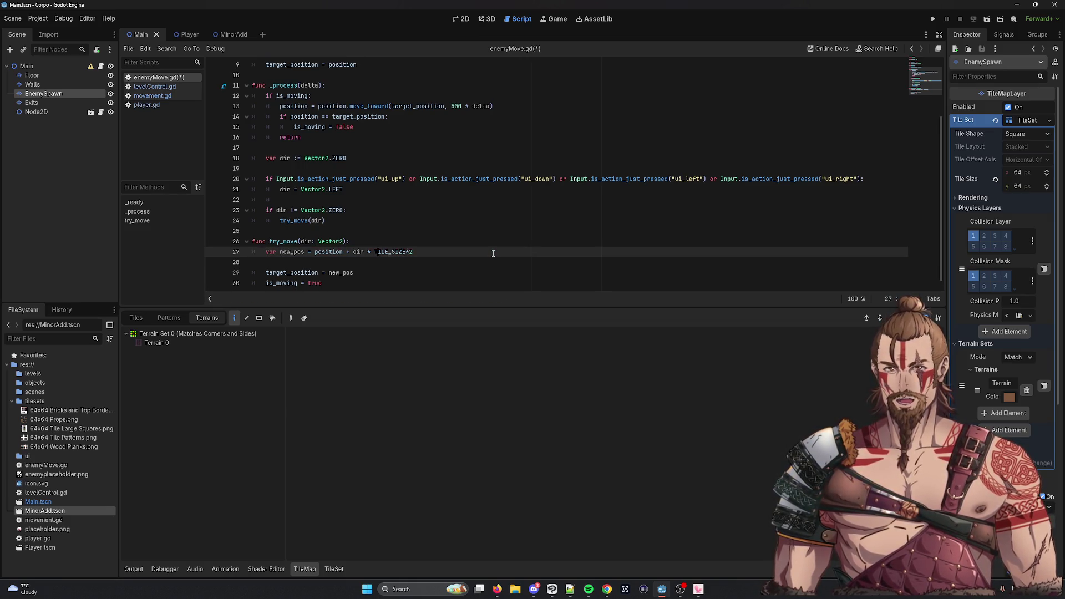
text(()
click(494, 253)
text())
key(ctrl+s)
double_click(359, 252)
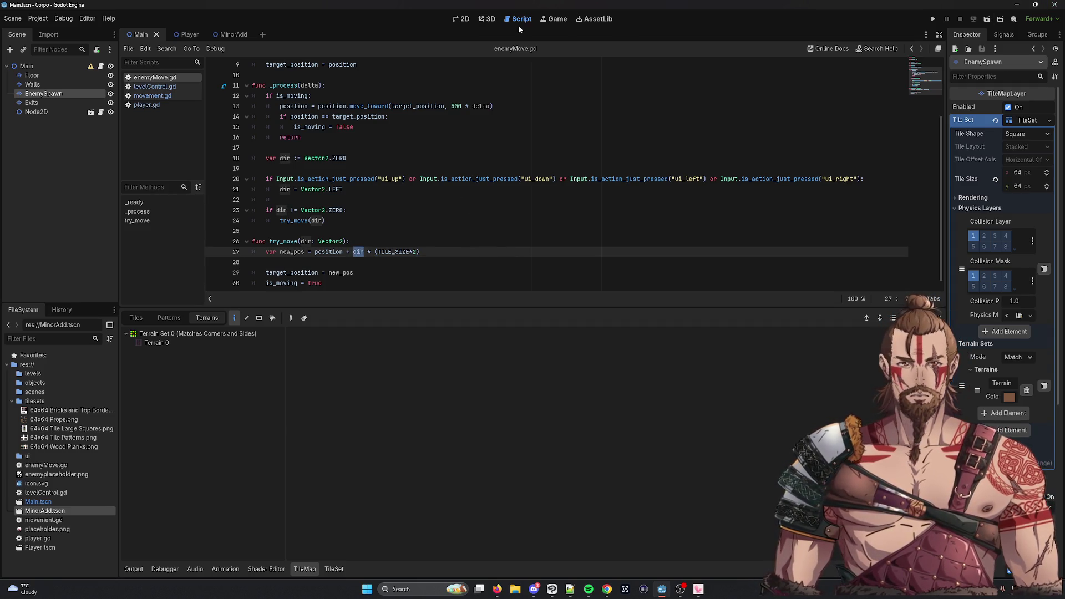
Run the game and move the player to see enemies step two tiles left, then stop it
click(934, 20)
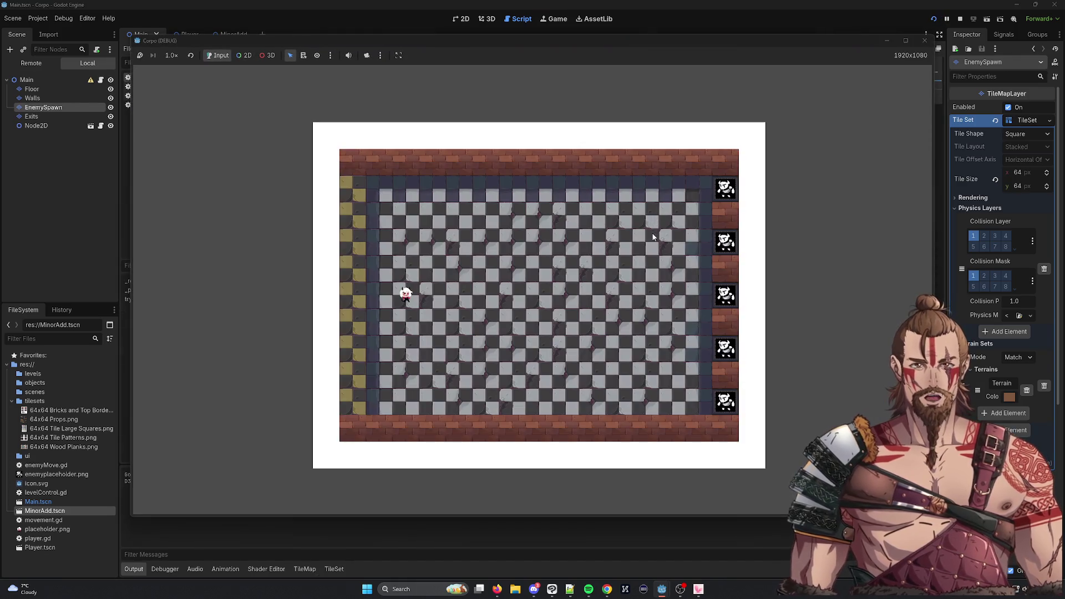
key(Right)
key(Right)
key(Down)
key(Right)
key(Right)
key(Right)
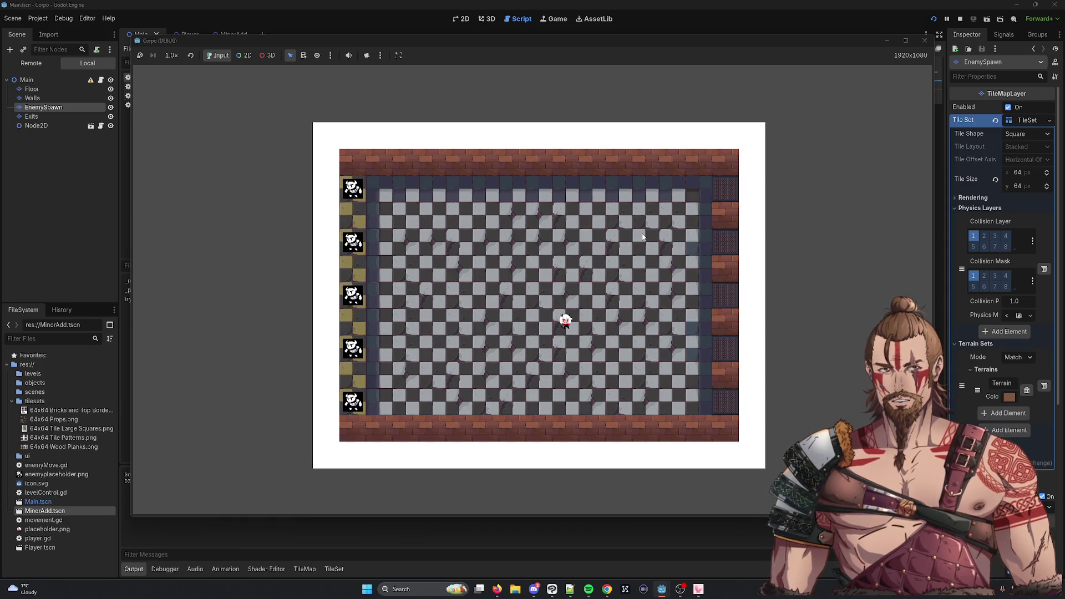
key(Up)
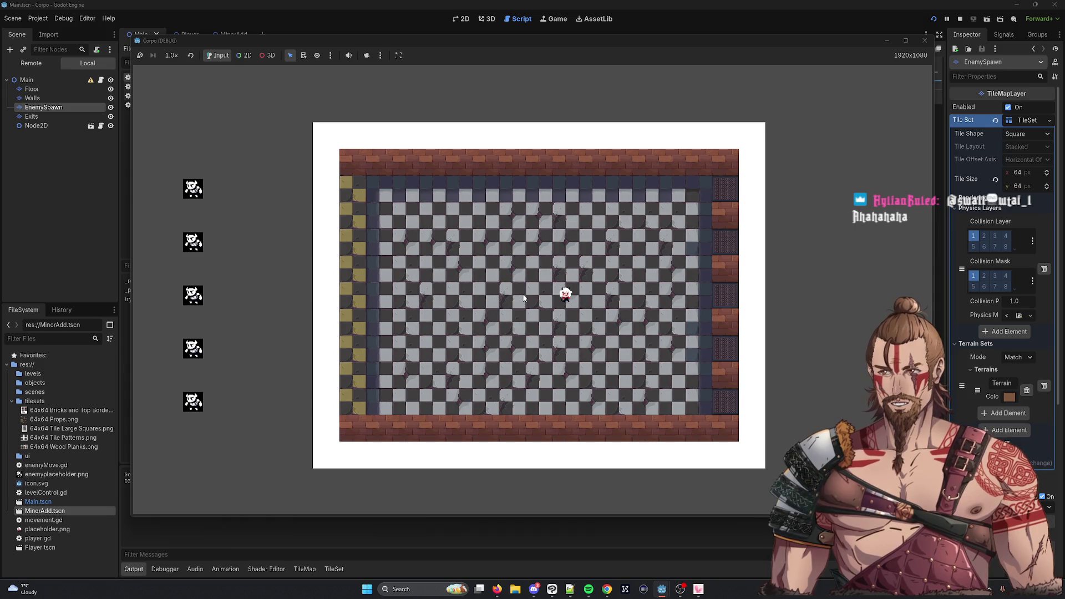
click(924, 40)
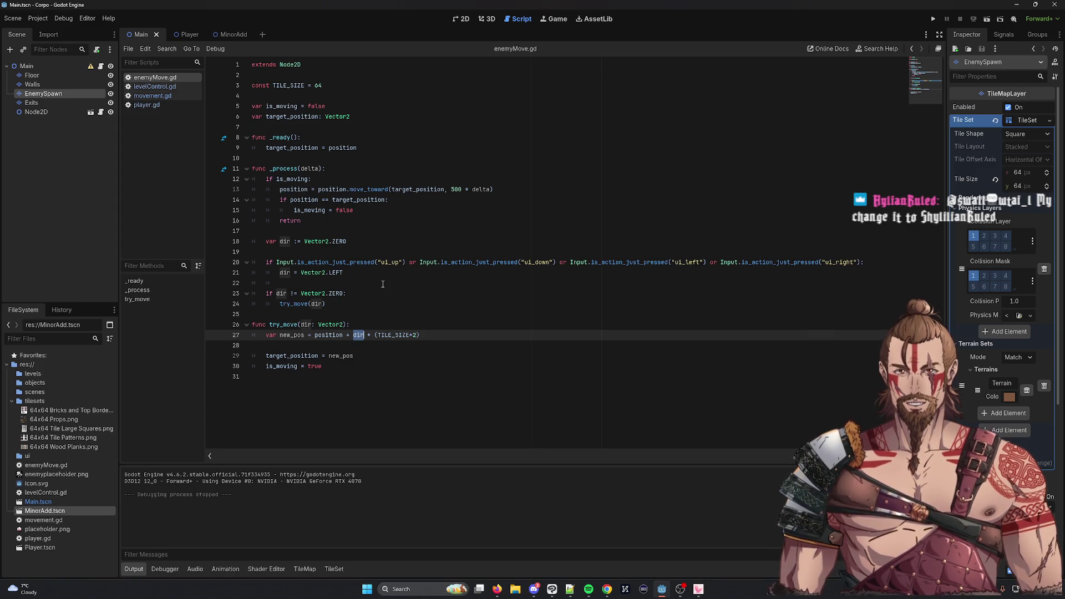
Insert a print() call as the first line inside try_move
click(419, 336)
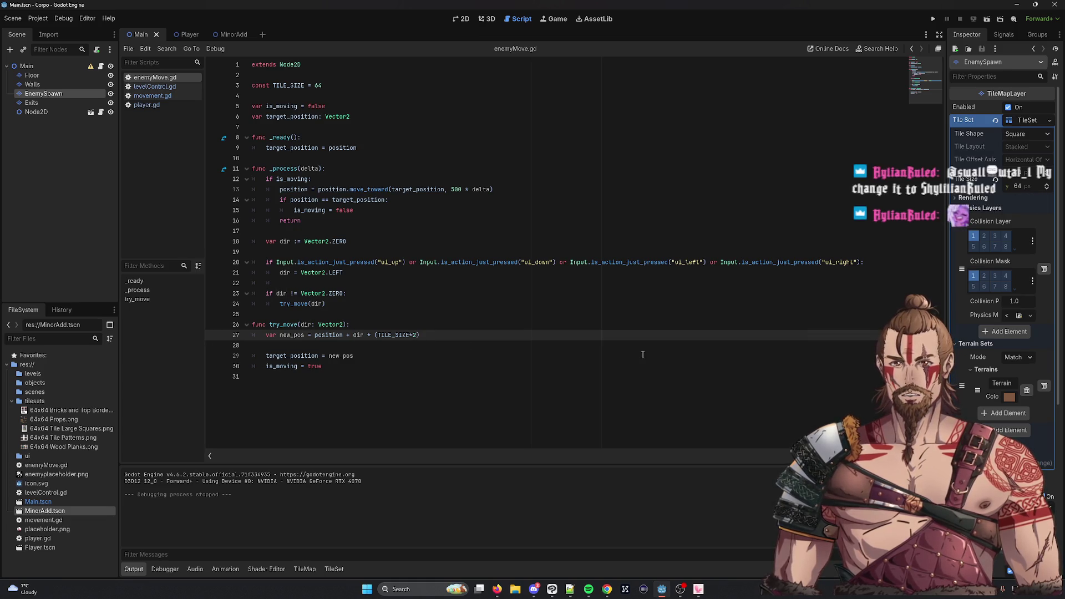
key(Up)
key(Return)
text(pri)
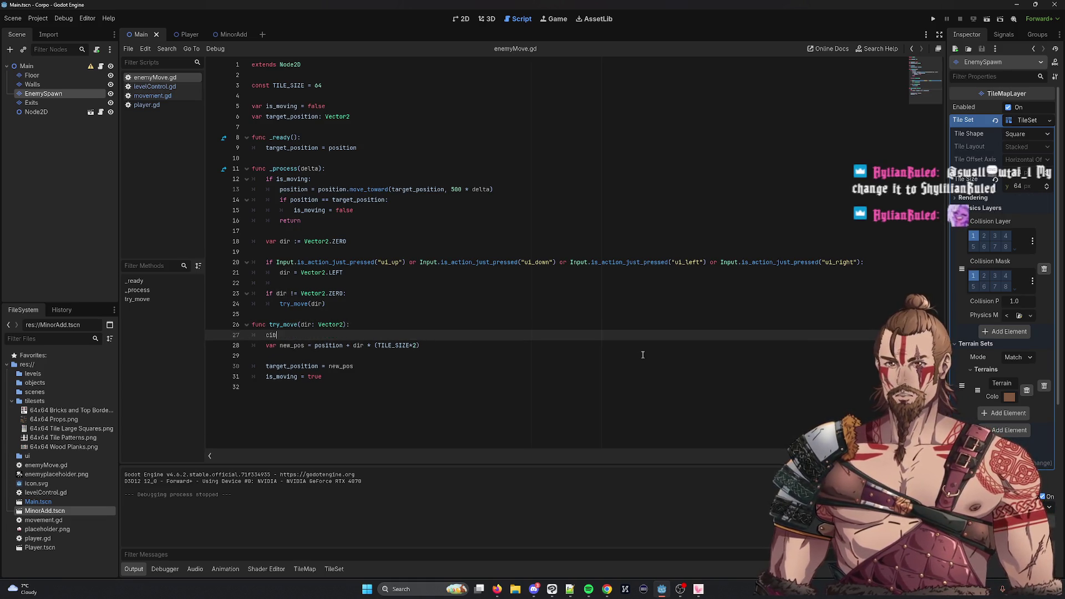
key(BackSpace)
key(BackSpace)
key(BackSpace)
text(print()
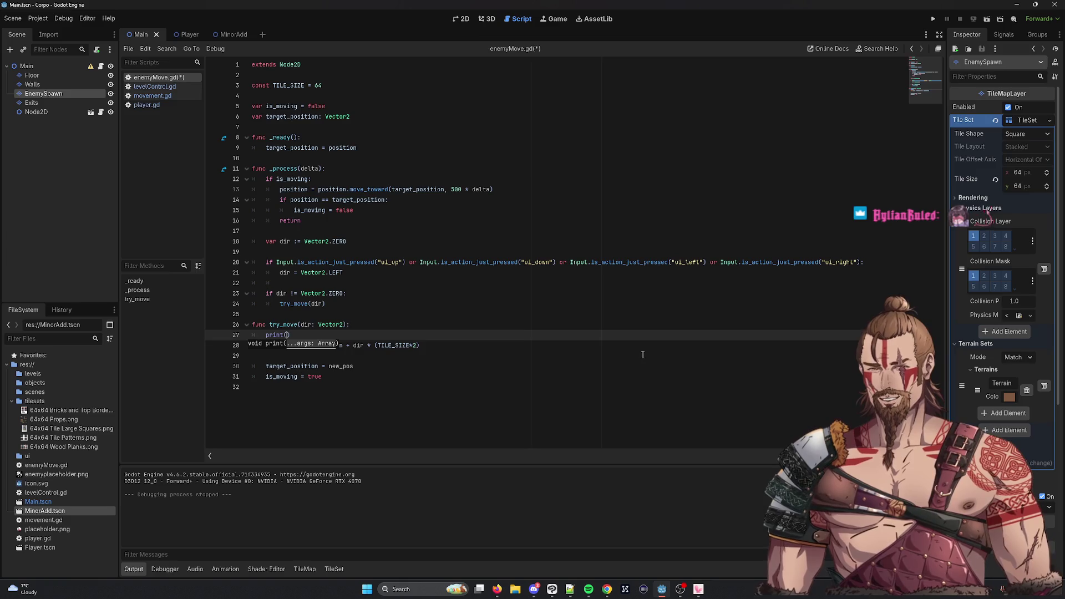
text())
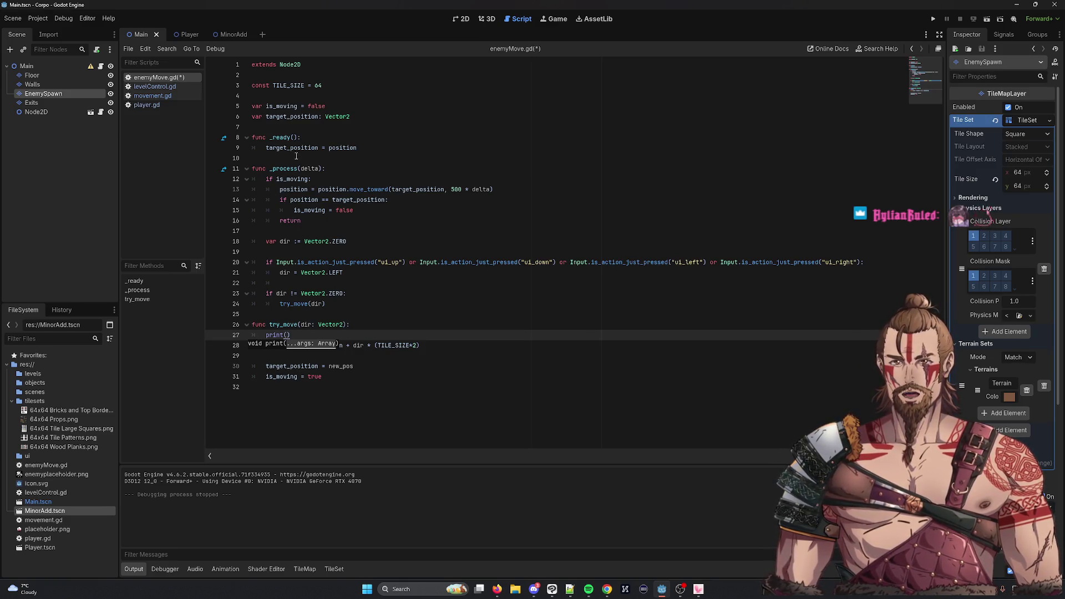
Check target_position in _ready and its declaration, then place the caret on empty line 29
double_click(293, 147)
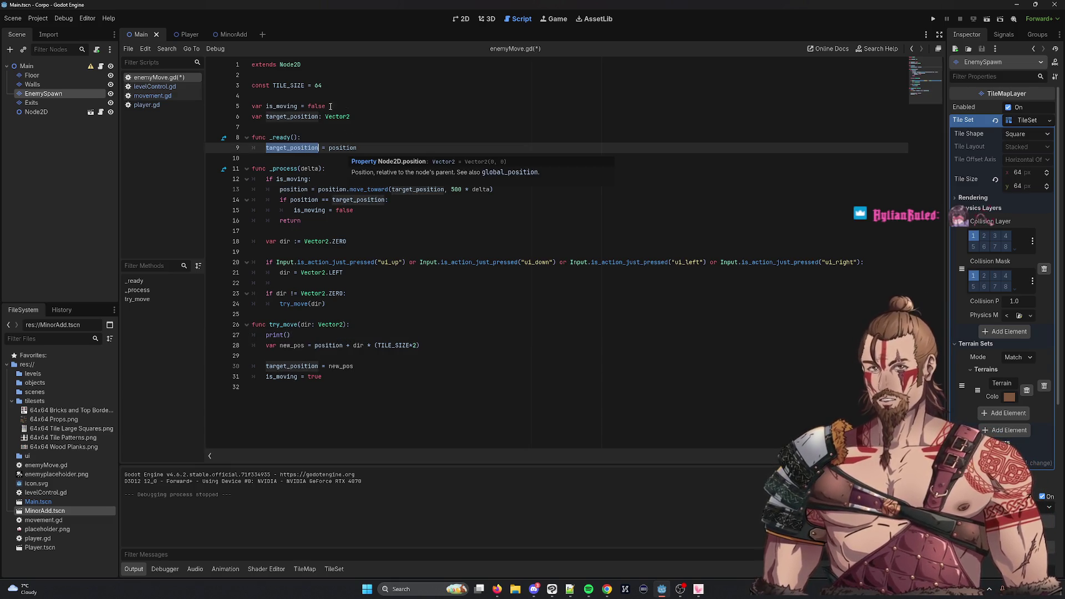
double_click(292, 117)
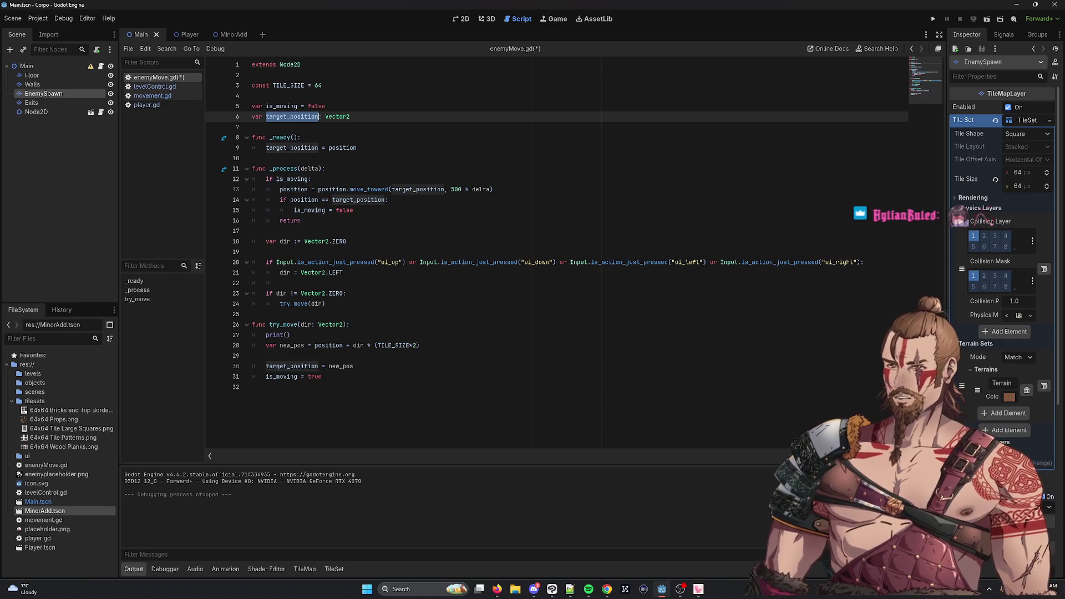
key(alt+Tab)
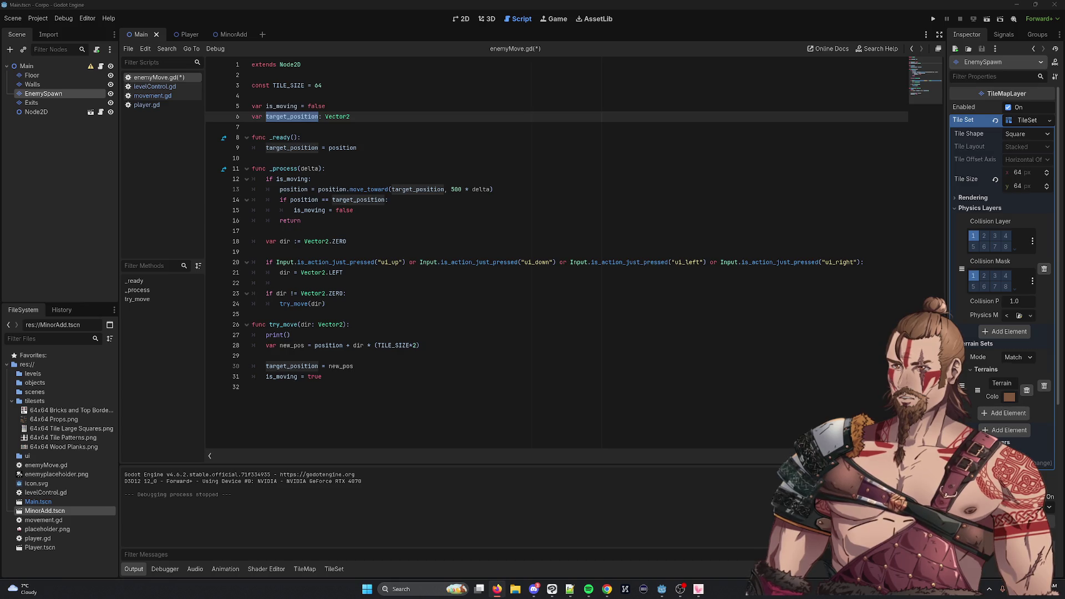
click(322, 358)
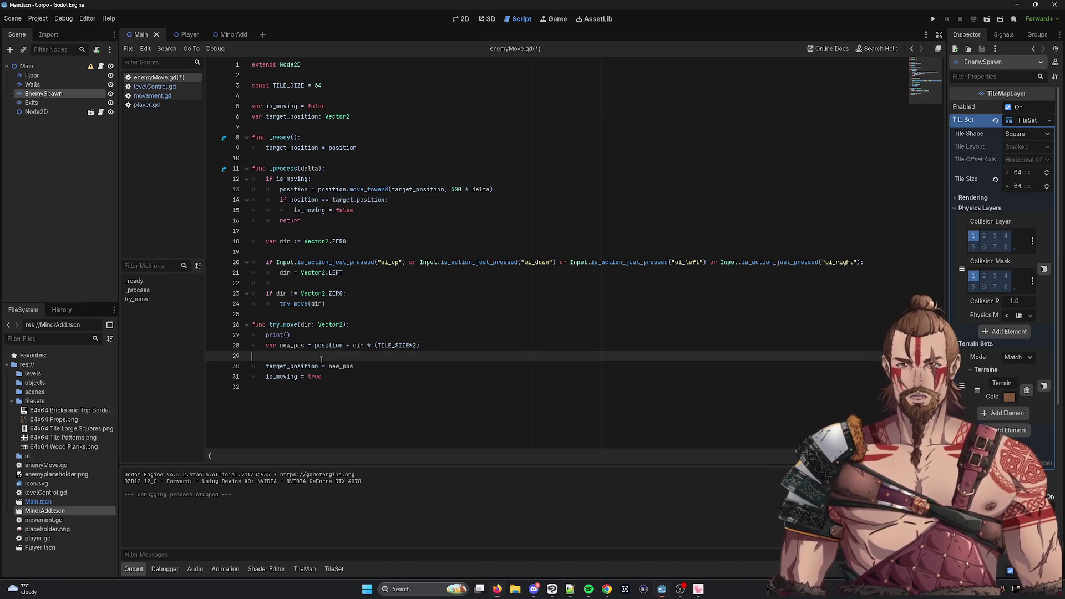
Delete empty line 29 and start typing self.get_meta() inside the print call
key(BackSpace)
key(Up)
key(Left)
text(self.)
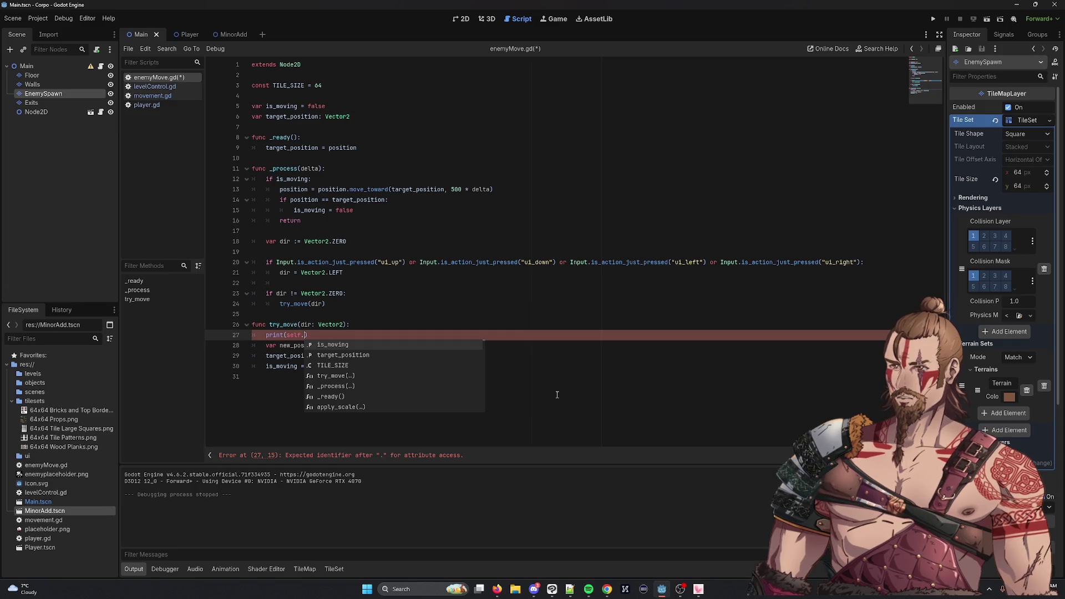
text(get_meta()
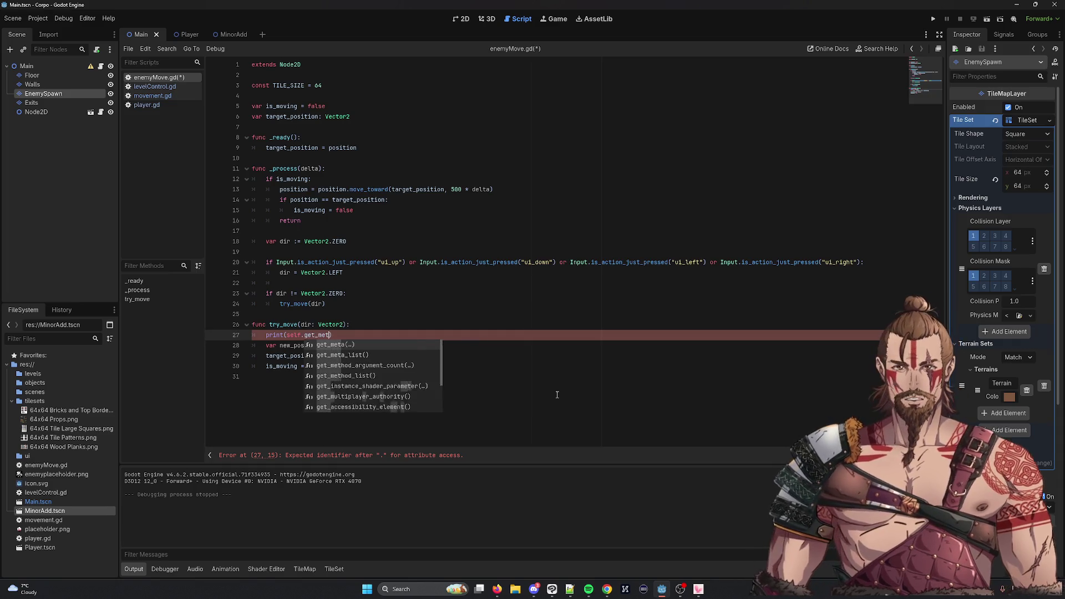
key(Escape)
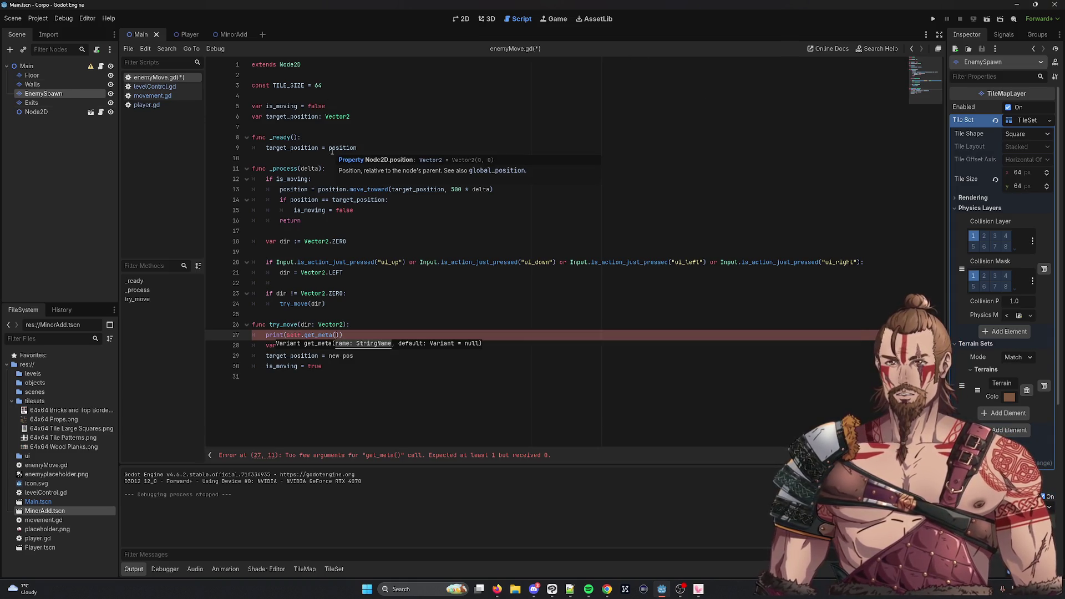
click(402, 333)
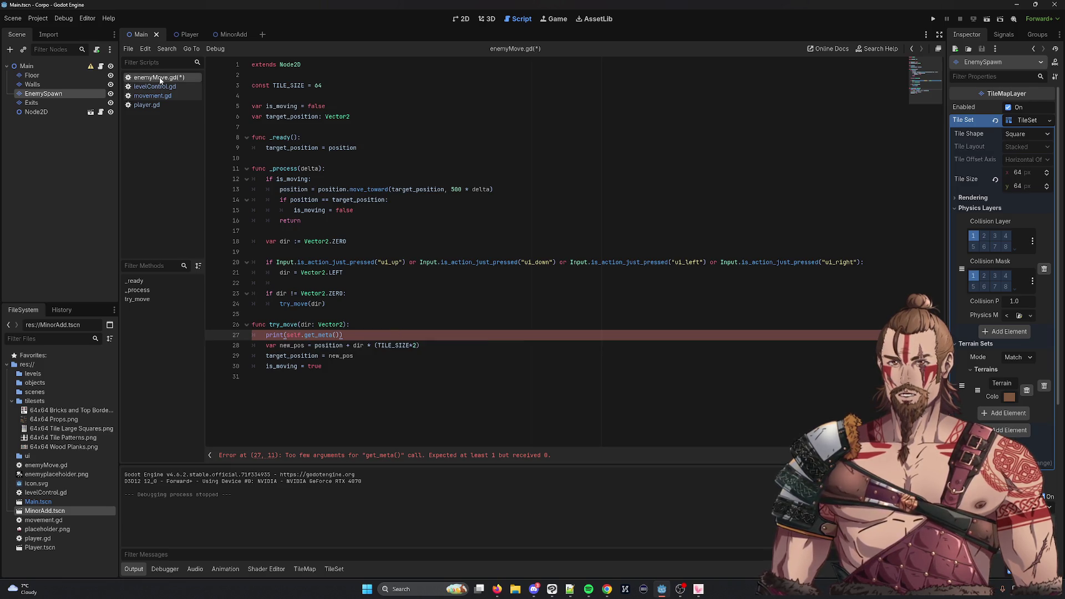
Check MinorAdd's metadata, complete get_meta("move"), save the script and run the project
click(228, 35)
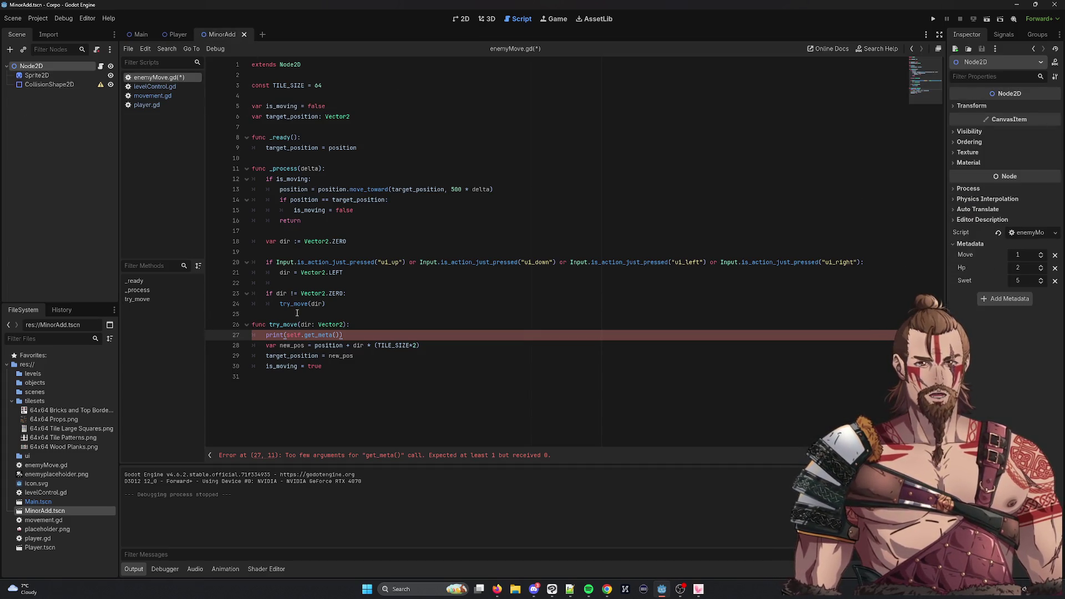
key(Left)
key(Left)
text(")
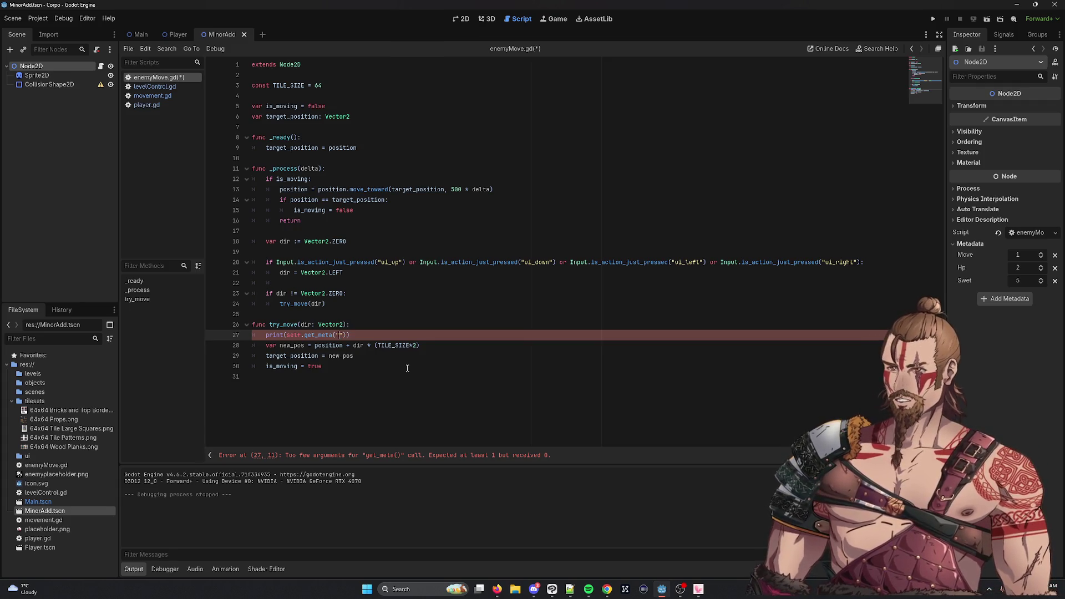
text(move)
key(ctrl+s)
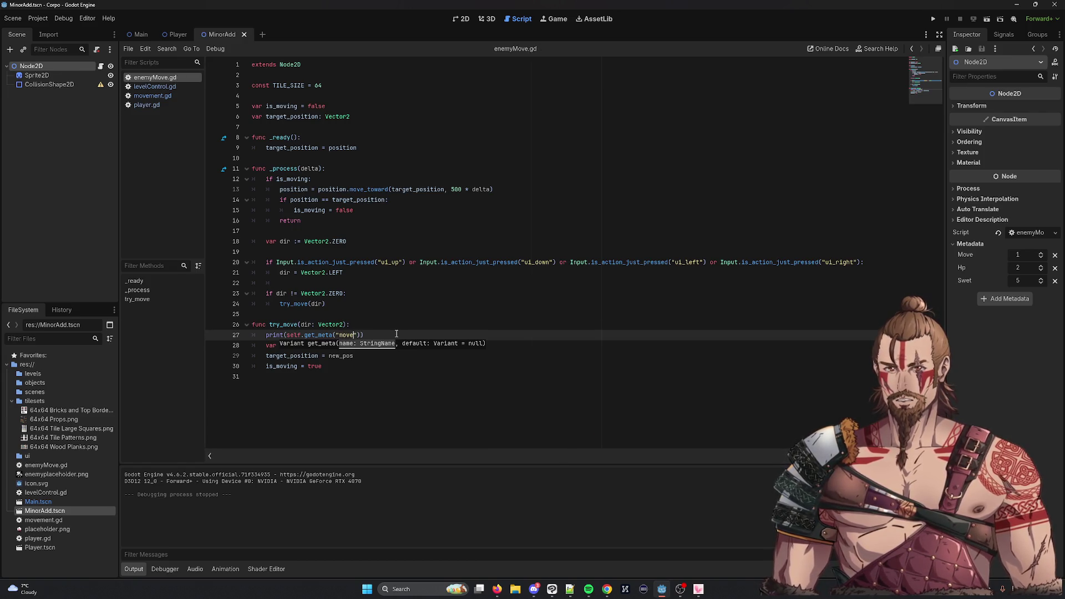
click(934, 19)
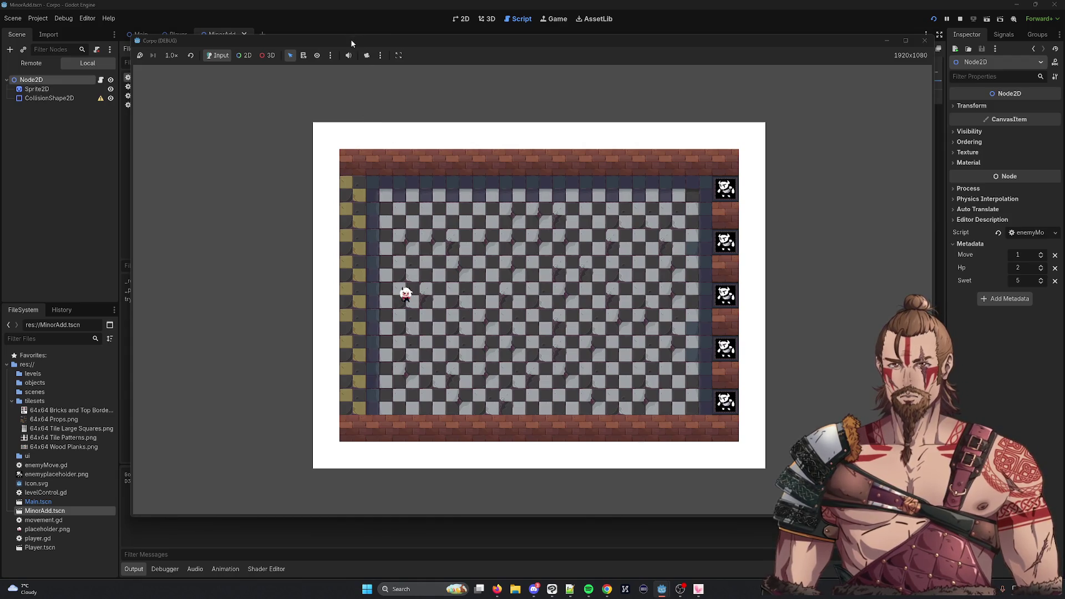
Step the player right twice to see the Output print 1, then stop the game
drag(351, 39, 537, 42)
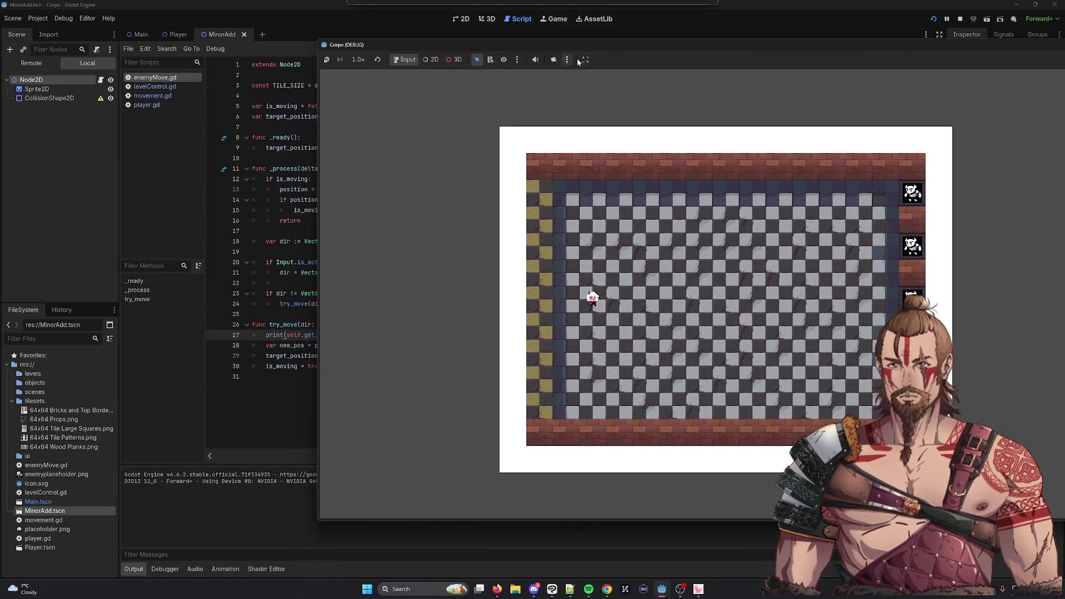
key(Right)
key(Right)
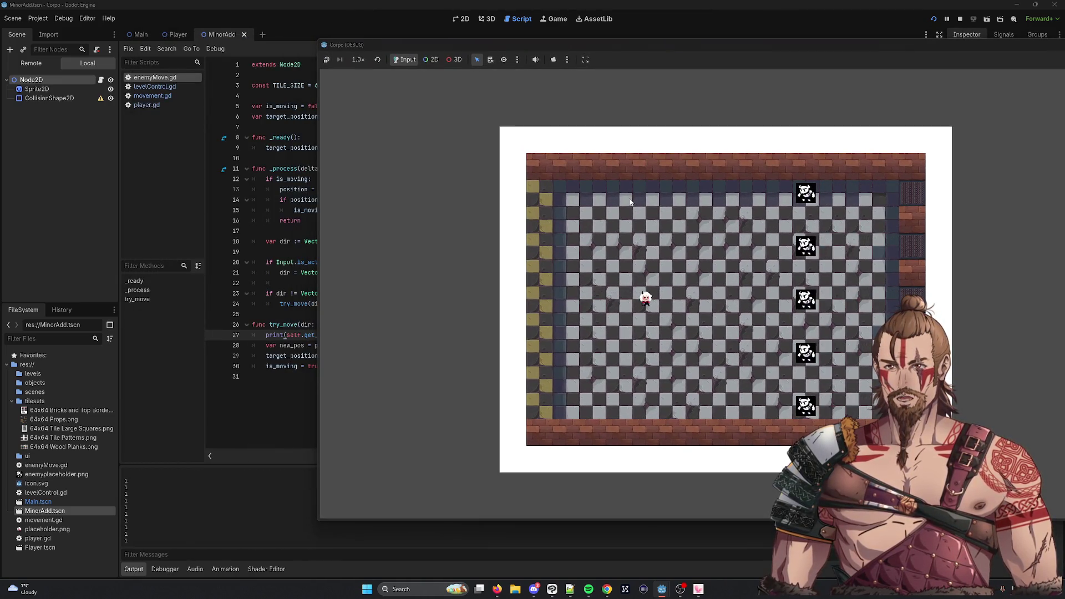
key(Right)
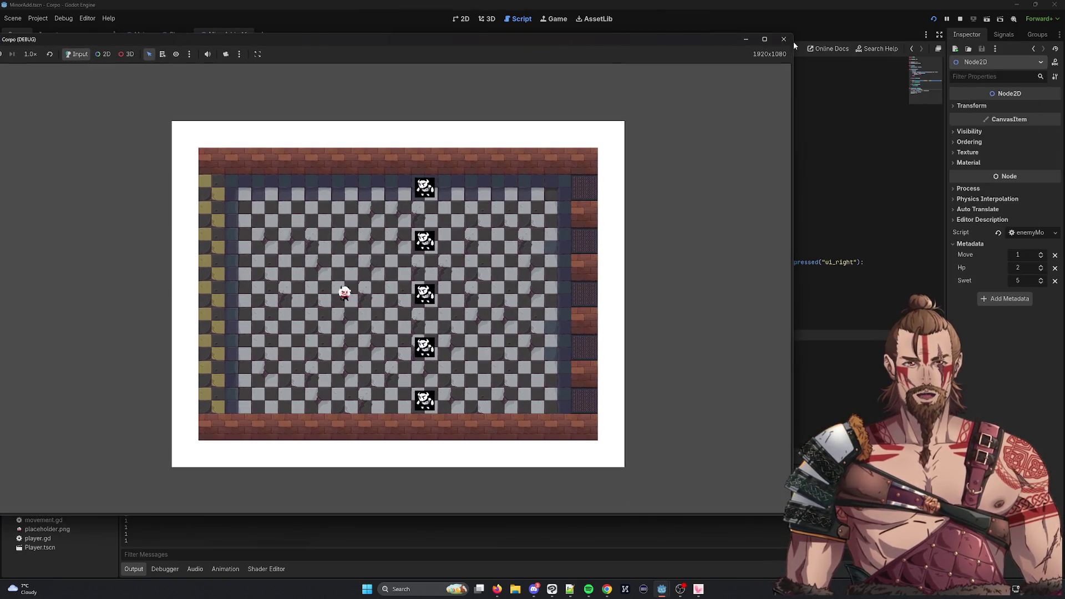
click(961, 18)
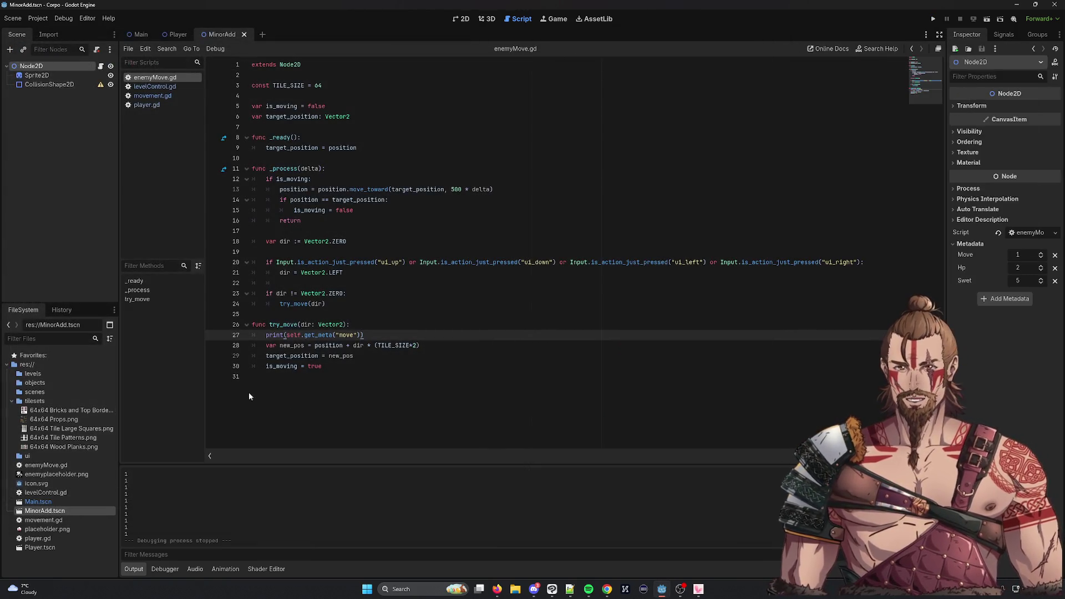
click(287, 335)
Store self.get_meta("move") in var move on line 27 and step by TILE_SIZE*move
key(BackSpace)
key(BackSpace)
key(BackSpace)
text(var mo)
text(ve =)
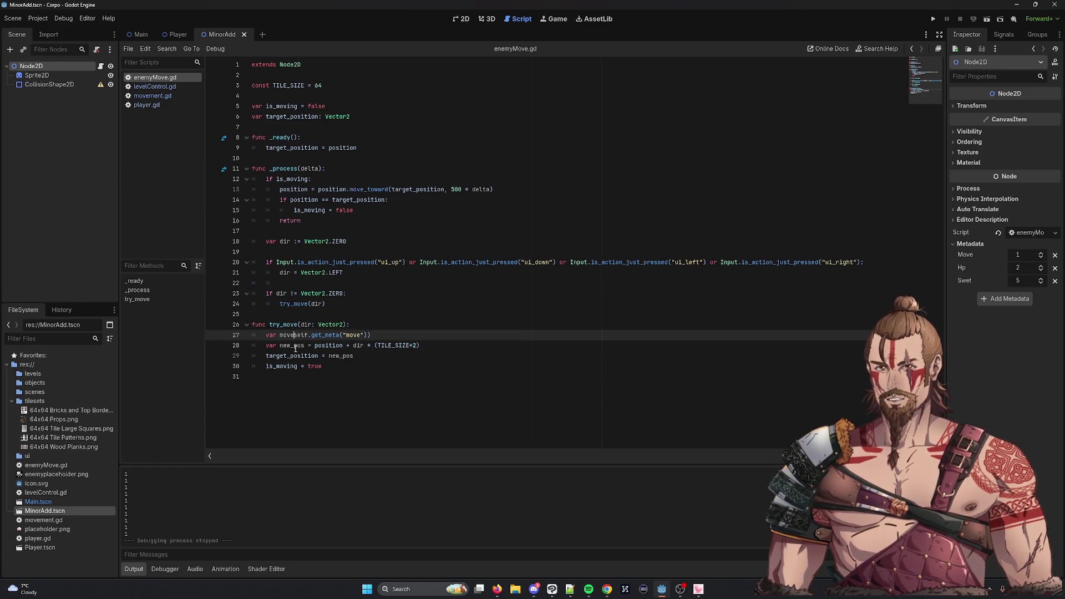
click(412, 336)
key(BackSpace)
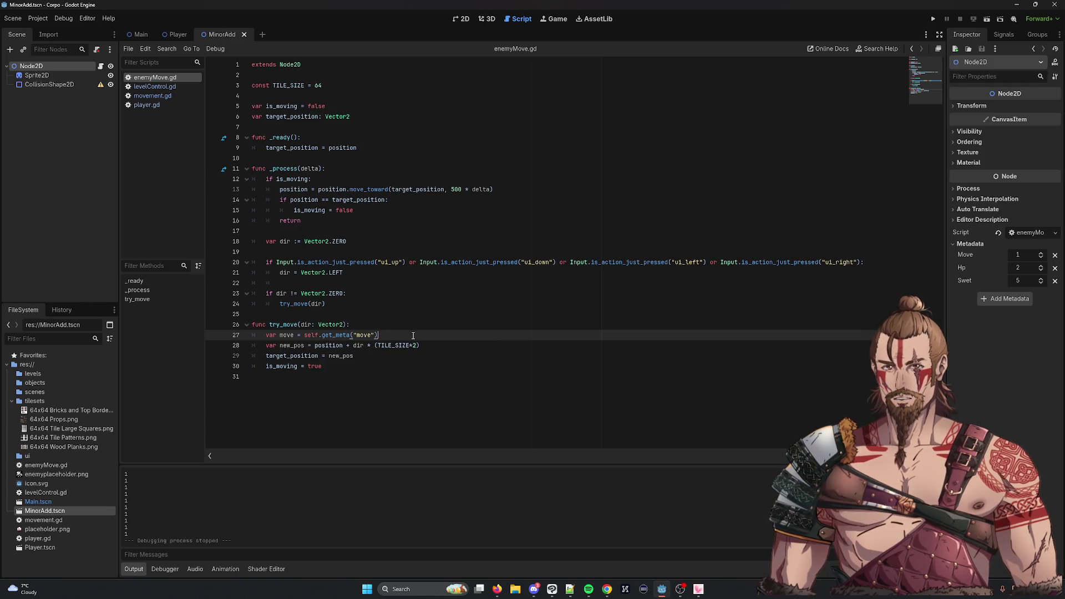
click(354, 345)
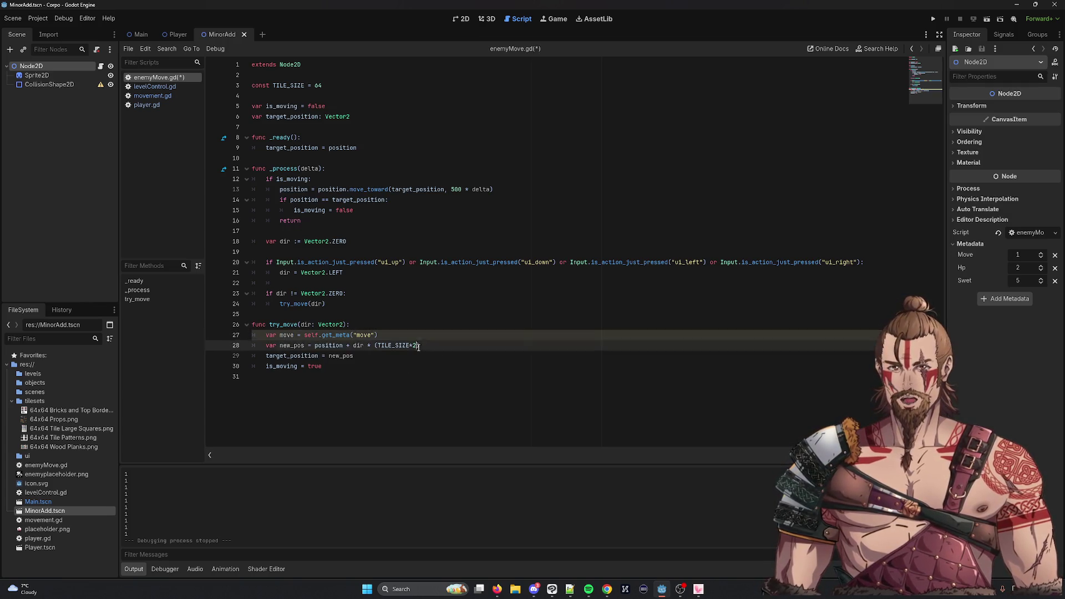
double_click(417, 345)
text(move)
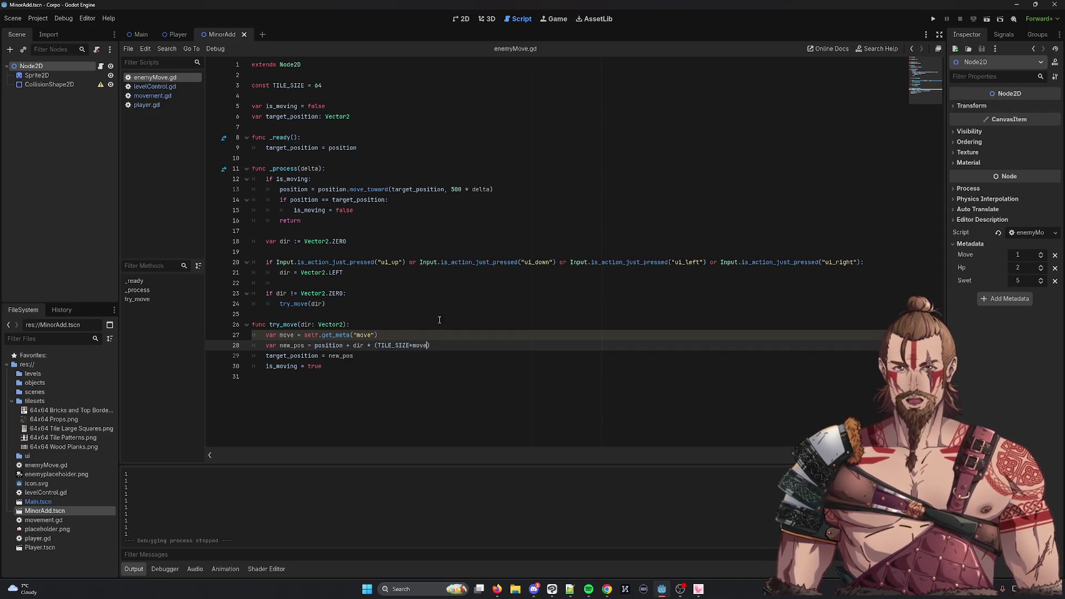
Test the game with F5, stop it, then set the enemy's Move metadata to 3
key(F5)
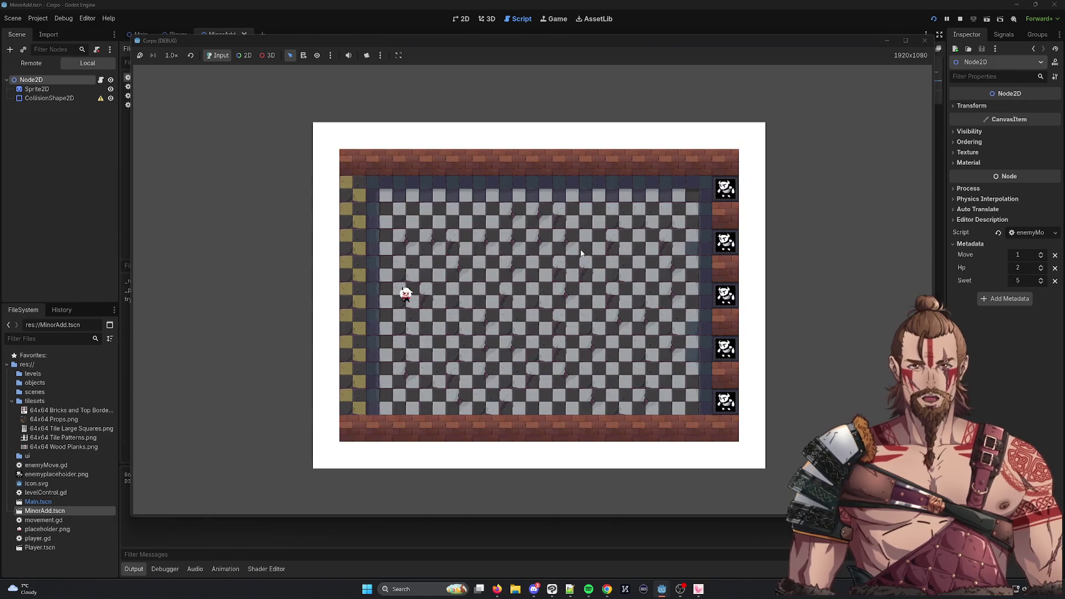
key(Right)
key(Right)
key(Right)
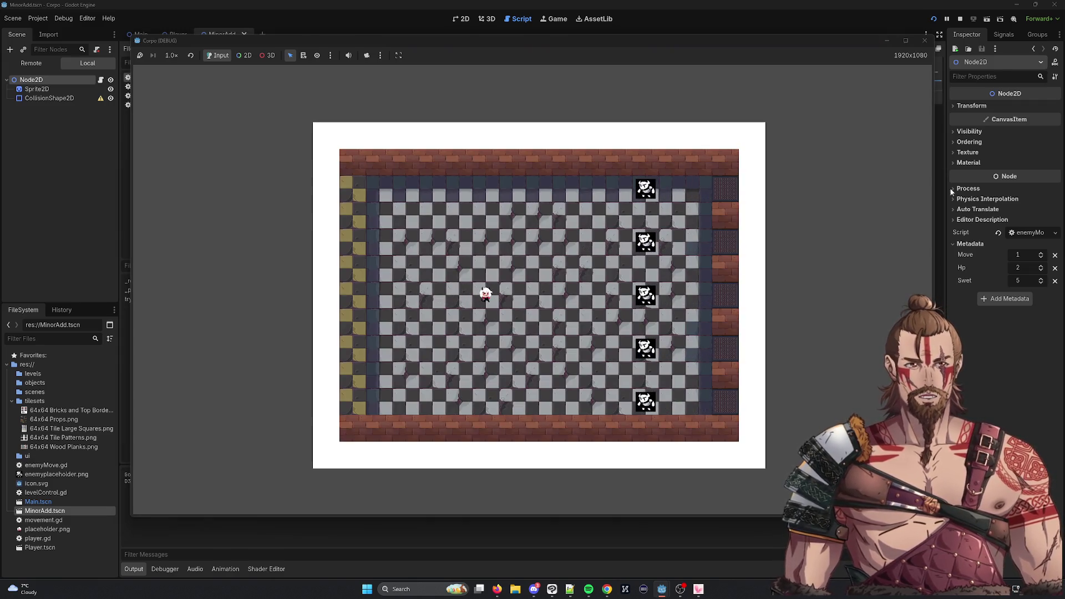
click(925, 40)
click(1021, 255)
Enter Move 3, run the game to watch enemies leap left, then inspect get_meta on line 27
text(3)
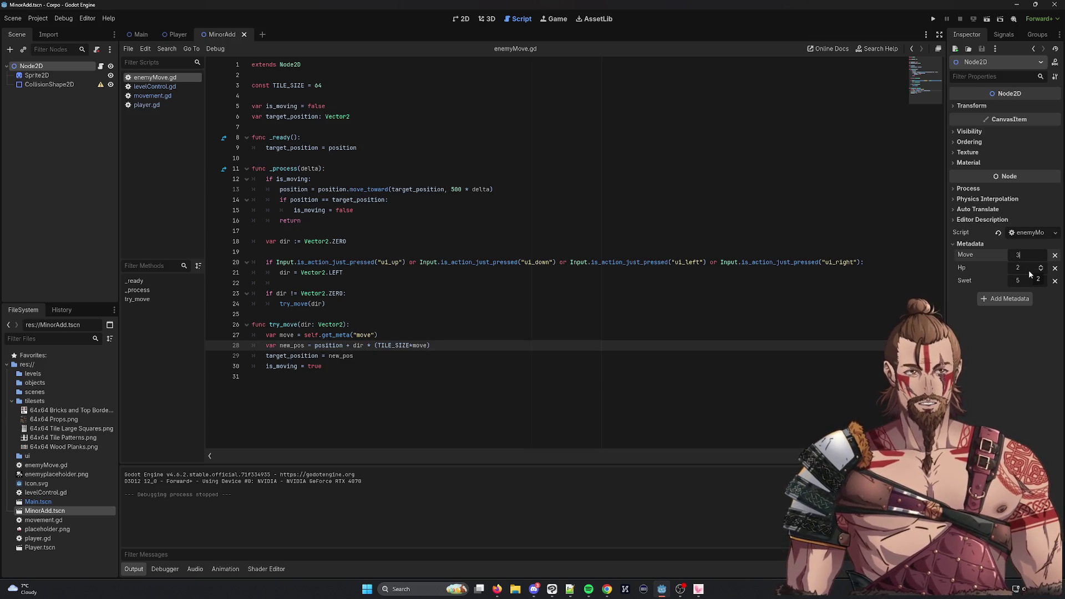
click(933, 20)
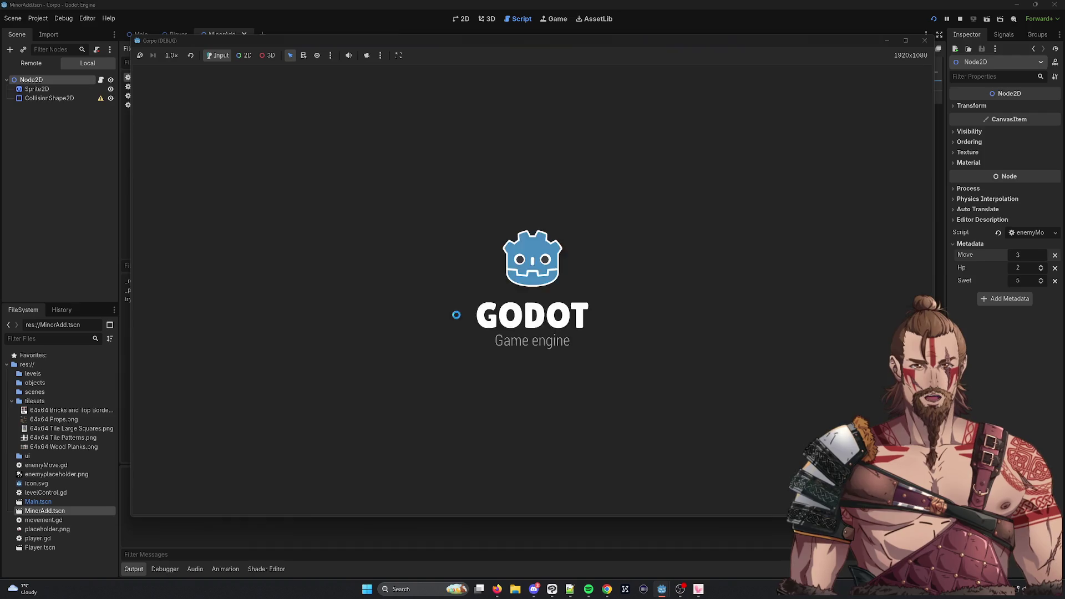
key(Right)
key(Right)
key(Right)
key(Right)
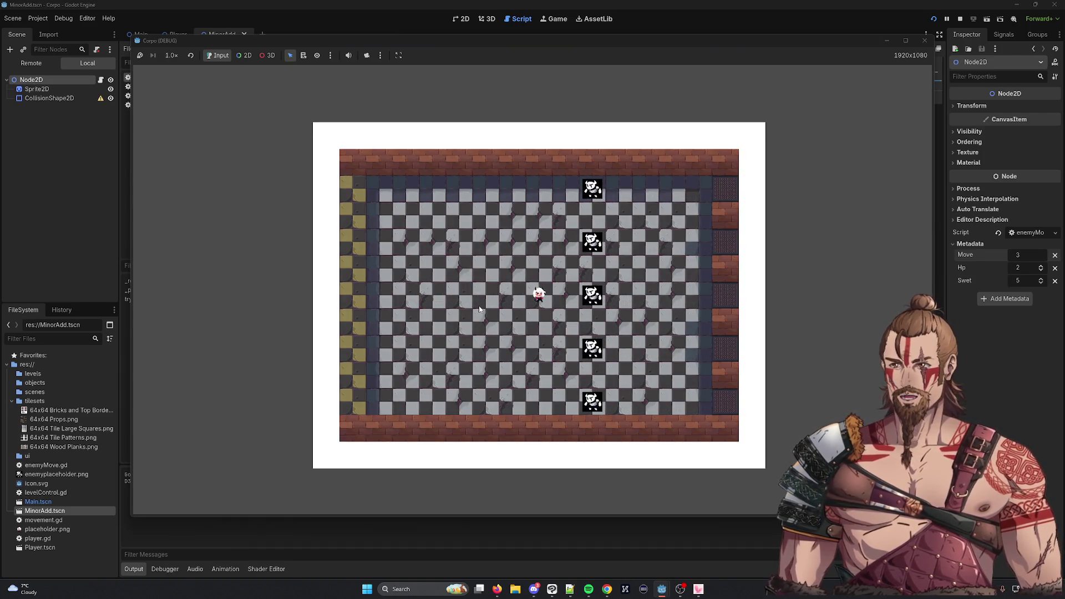
click(924, 43)
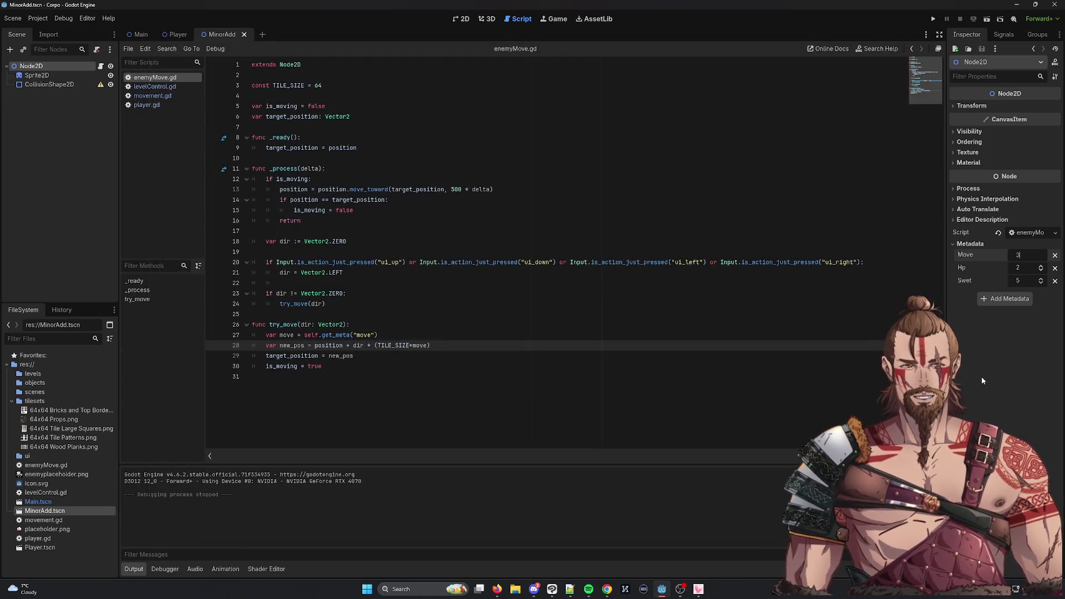
click(511, 300)
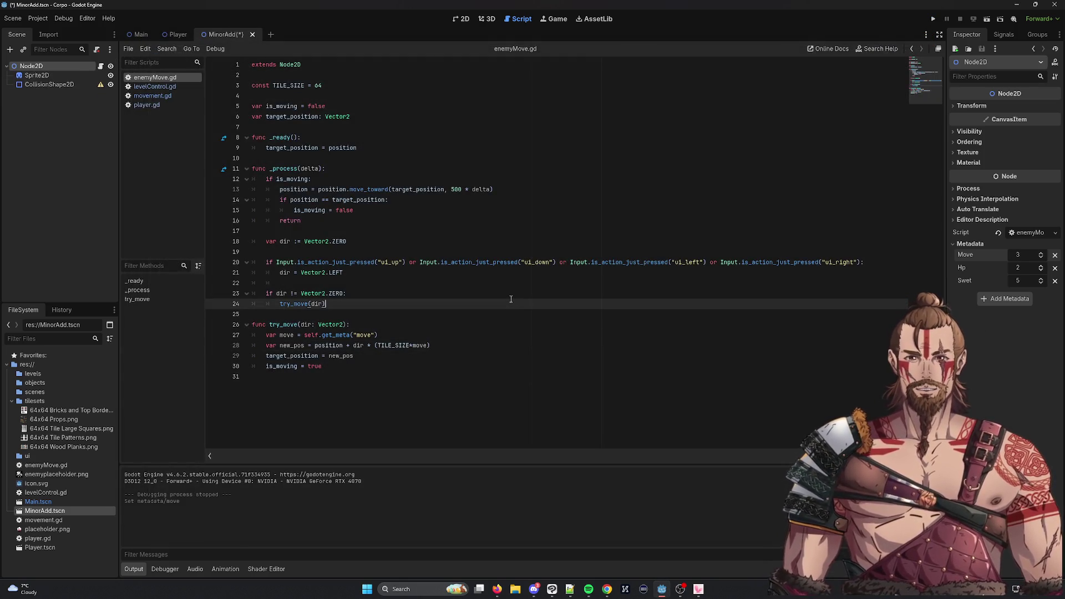
double_click(335, 335)
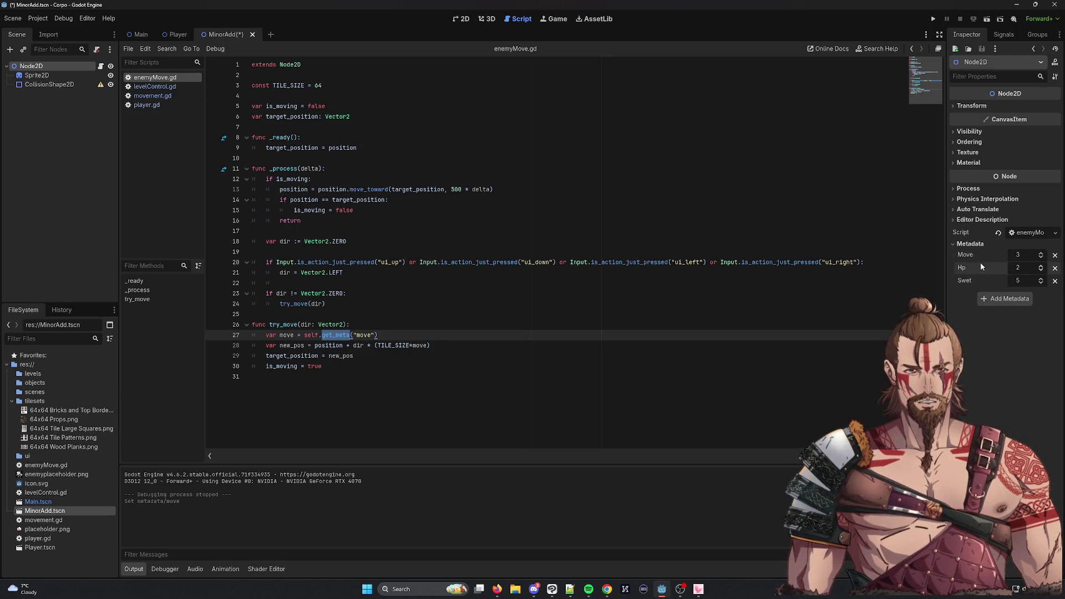
Rerun the game, move the player right and down, and confirm the Move value of 3
click(931, 18)
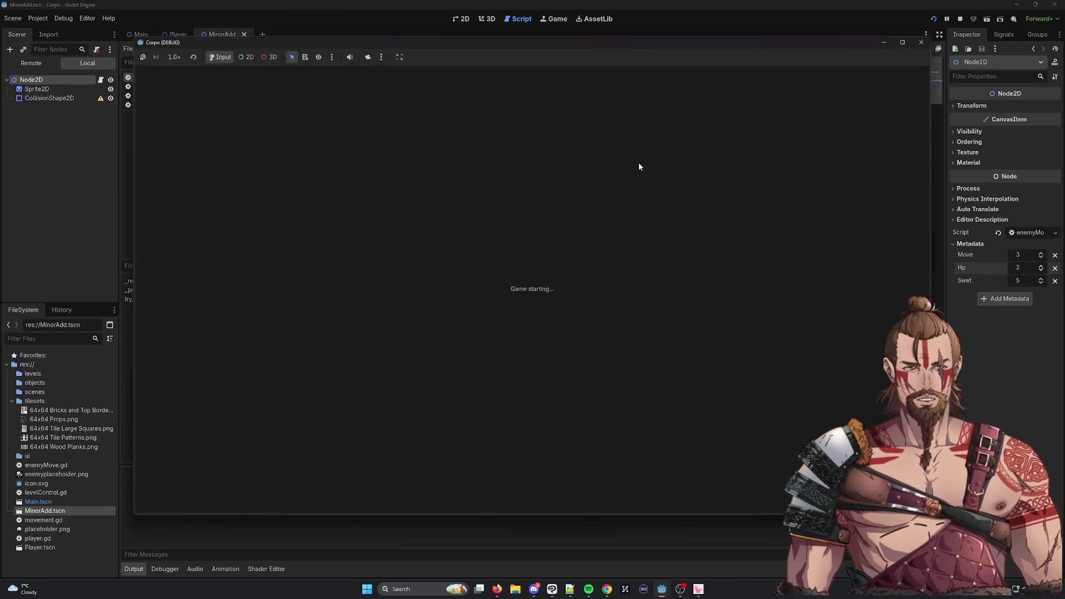
key(Right)
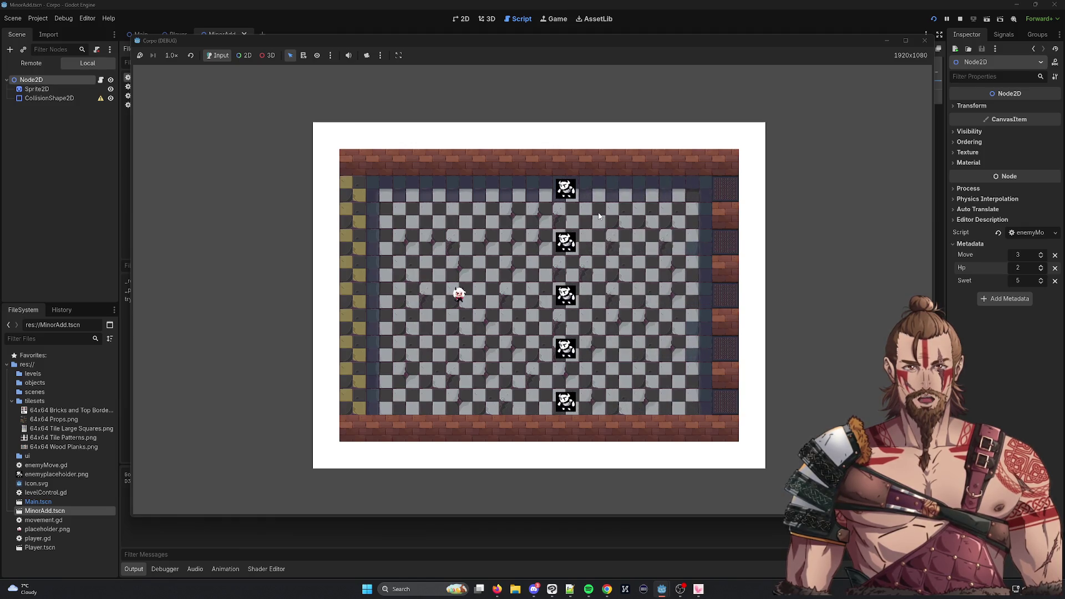
key(Down)
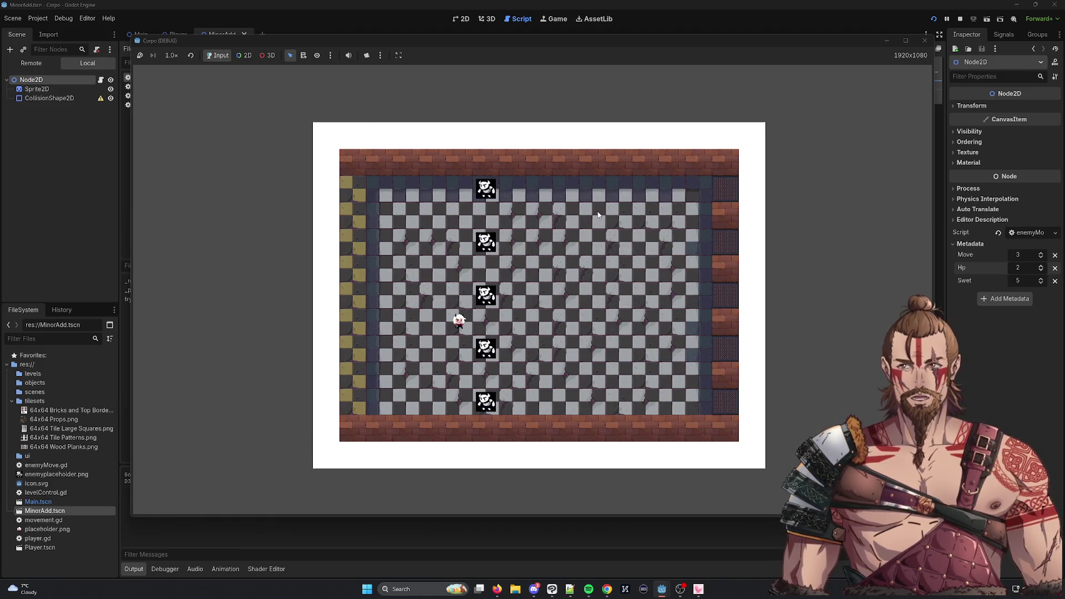
click(1025, 257)
key(Return)
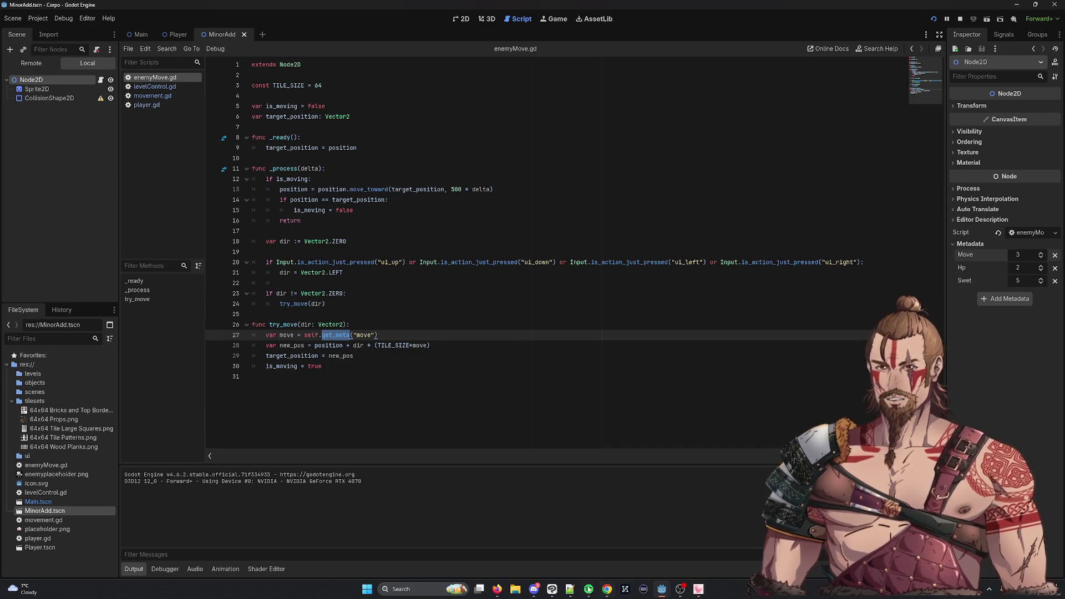
Test again with right, up, right moves, stop the game, and begin editing Move
mouse_move(680, 589)
click(708, 547)
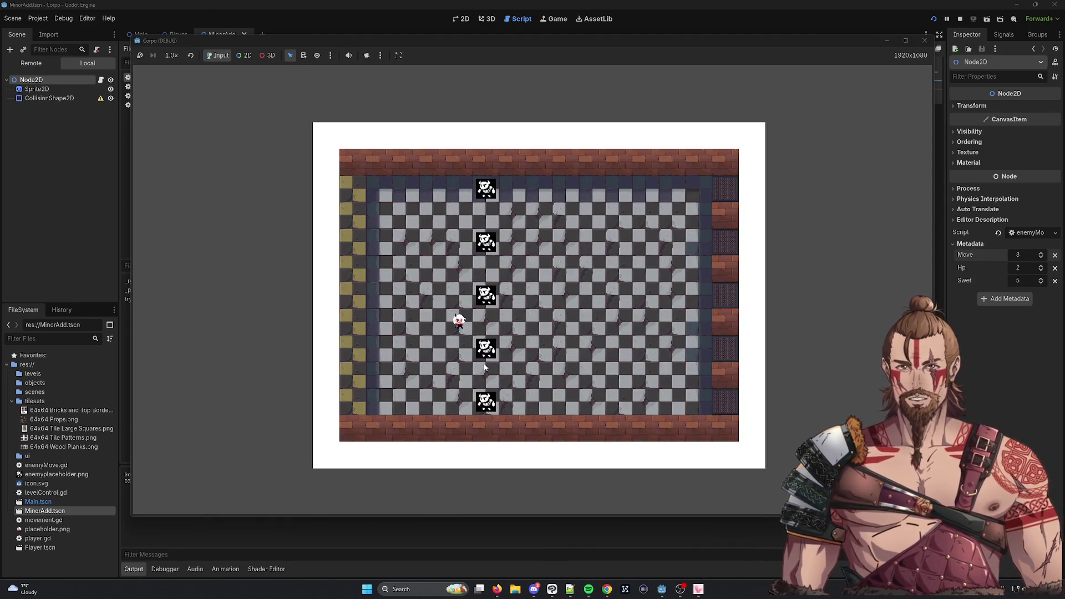
key(Right)
key(Up)
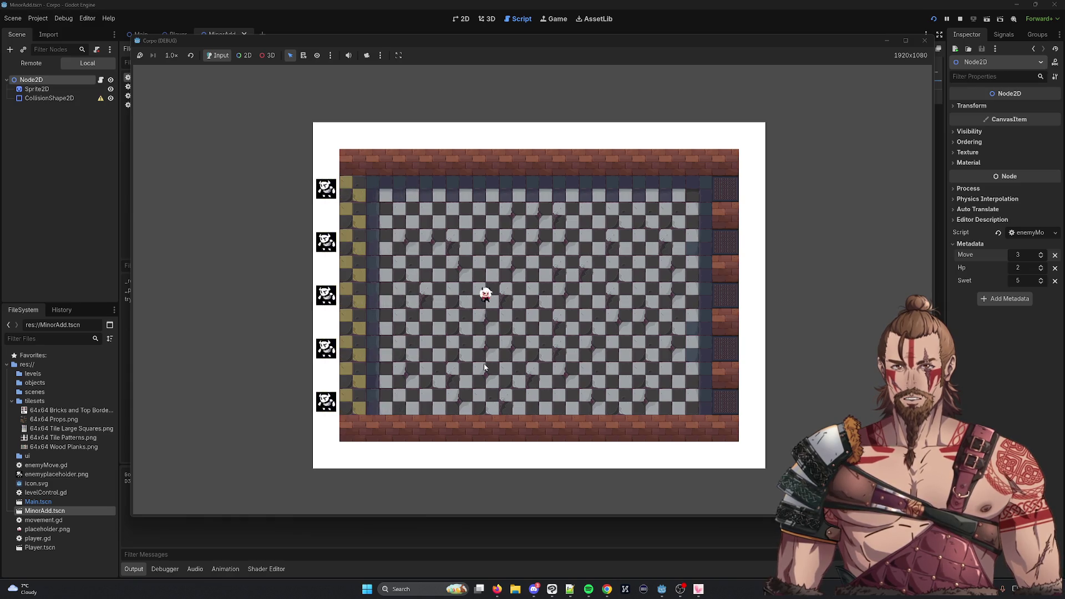
key(Right)
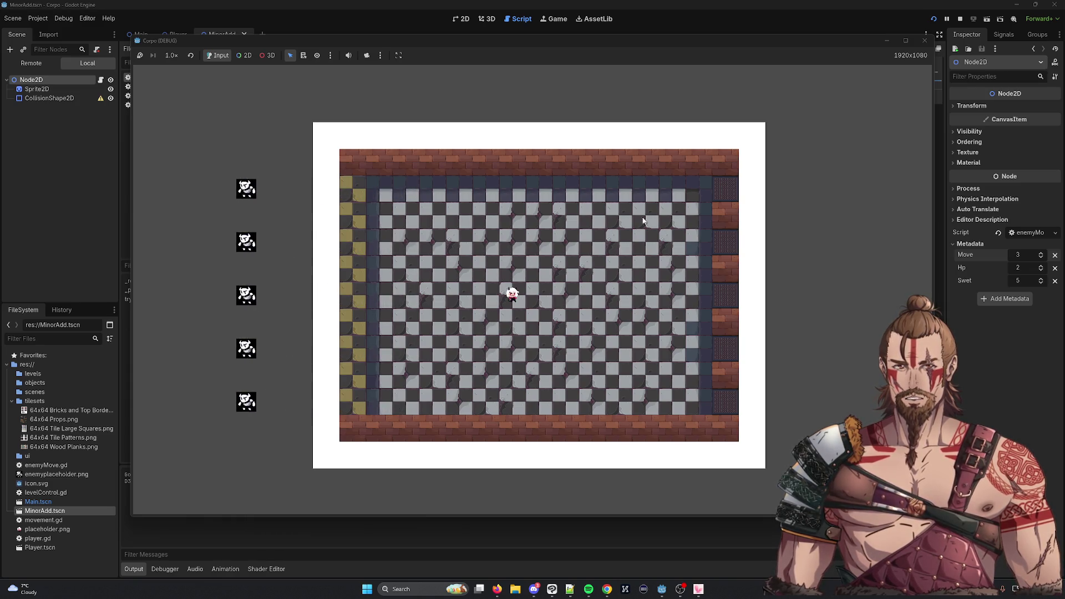
click(924, 40)
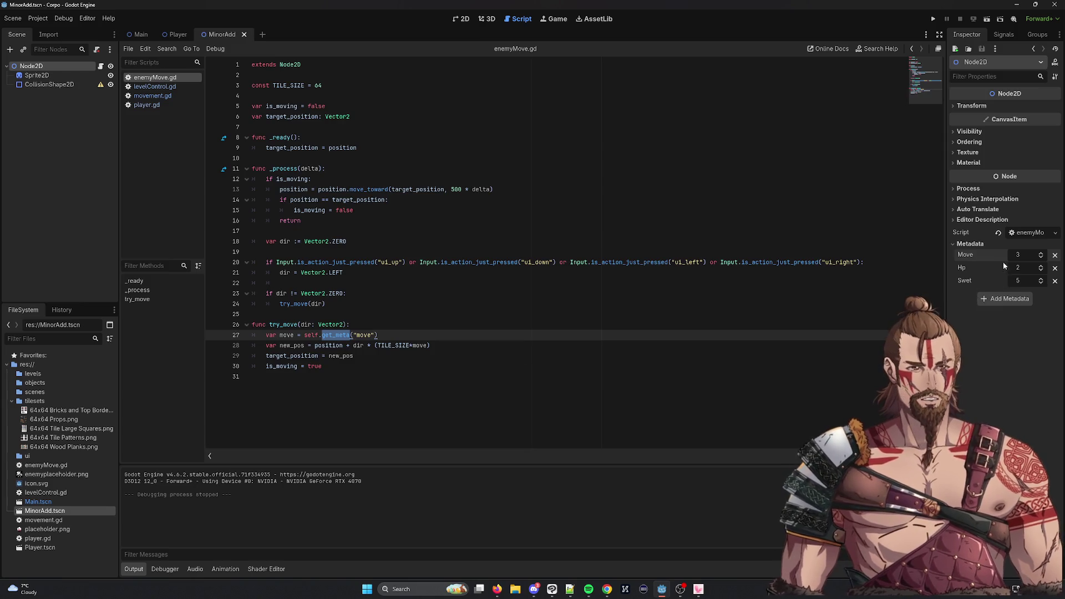
click(1017, 255)
Enter 1 as the MinorAdd enemy's Move metadata value and commit it
text(1)
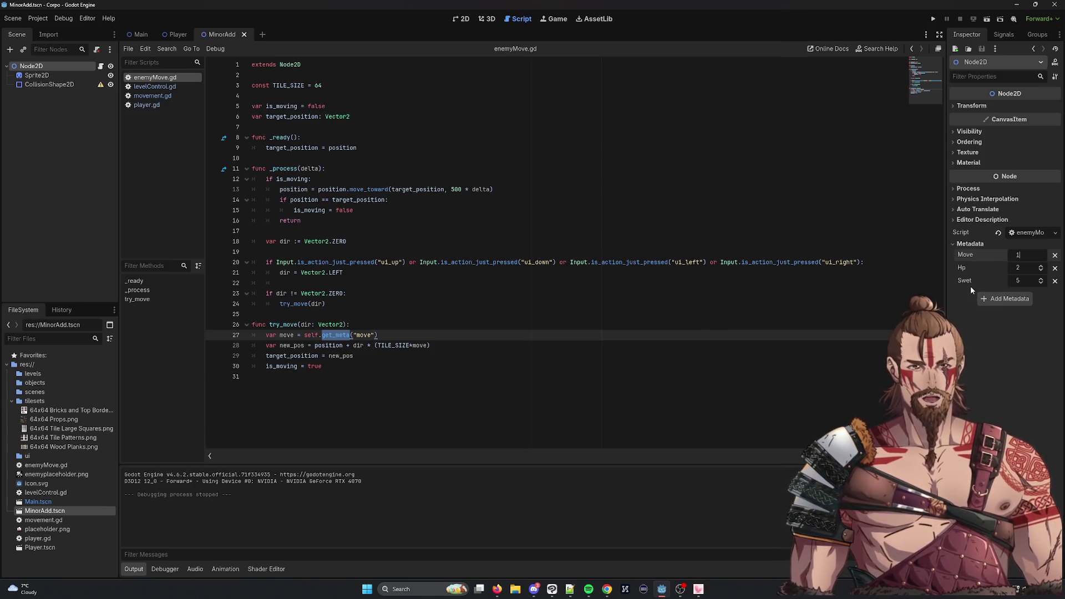
click(604, 277)
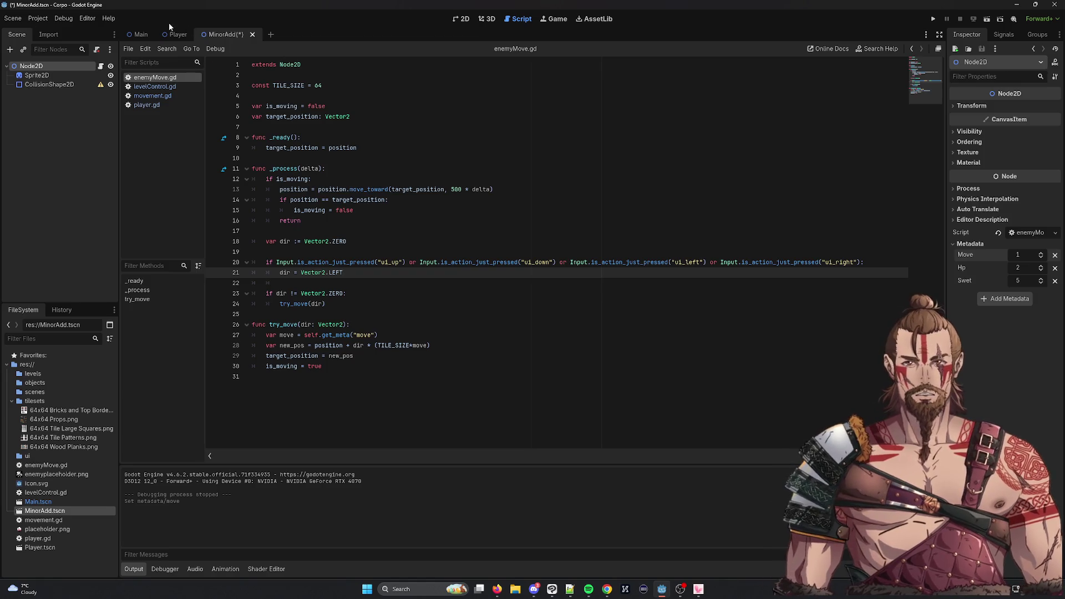
Inspect the EnemySpawn tiles in the Main level's 2D tilemap, then return to the MinorAdd scene
click(141, 34)
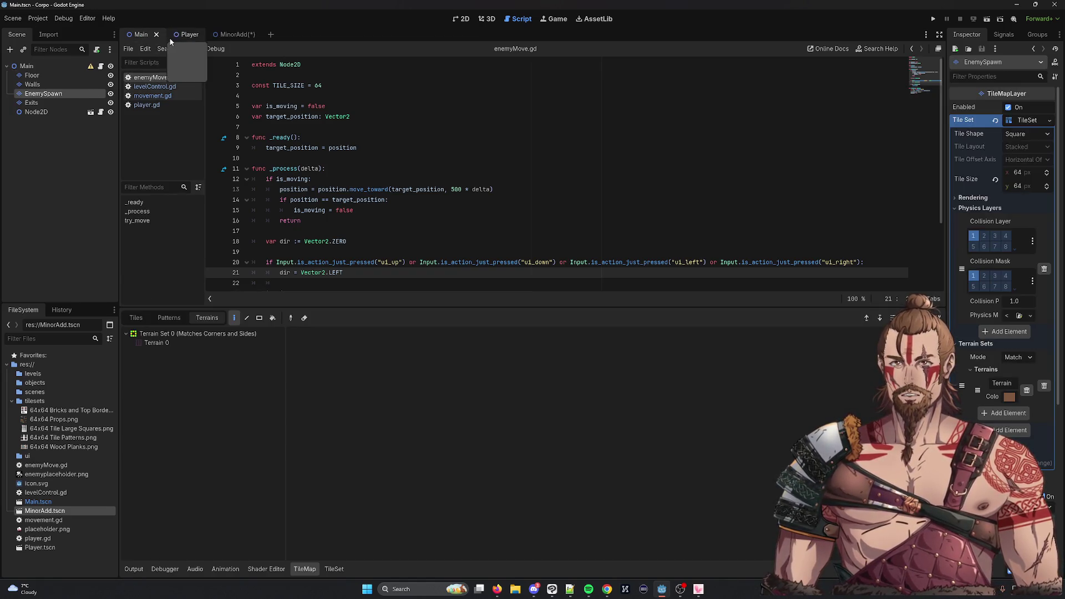
click(461, 19)
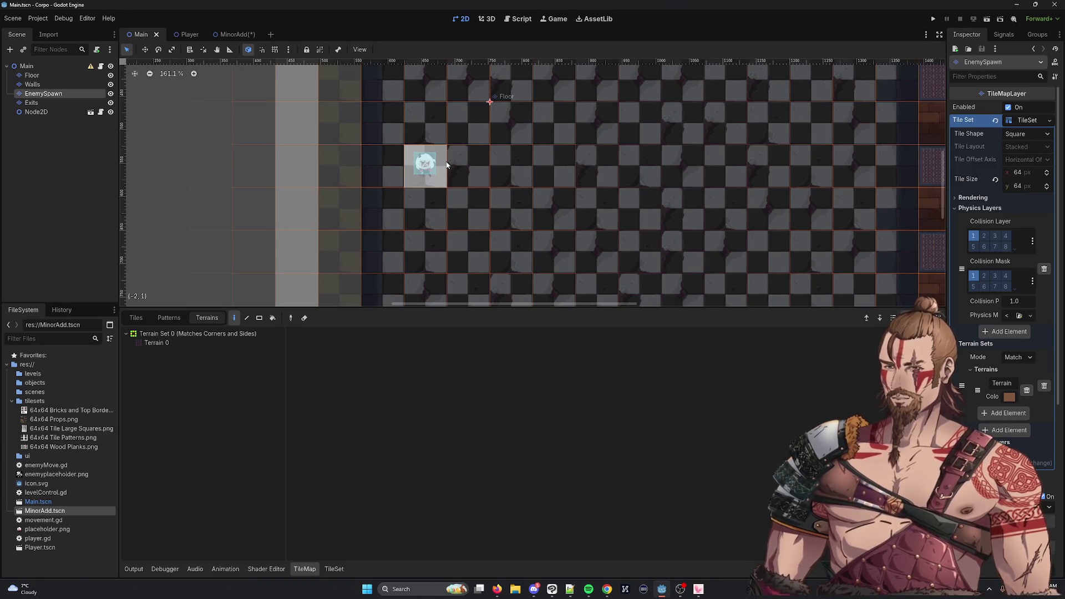
click(880, 318)
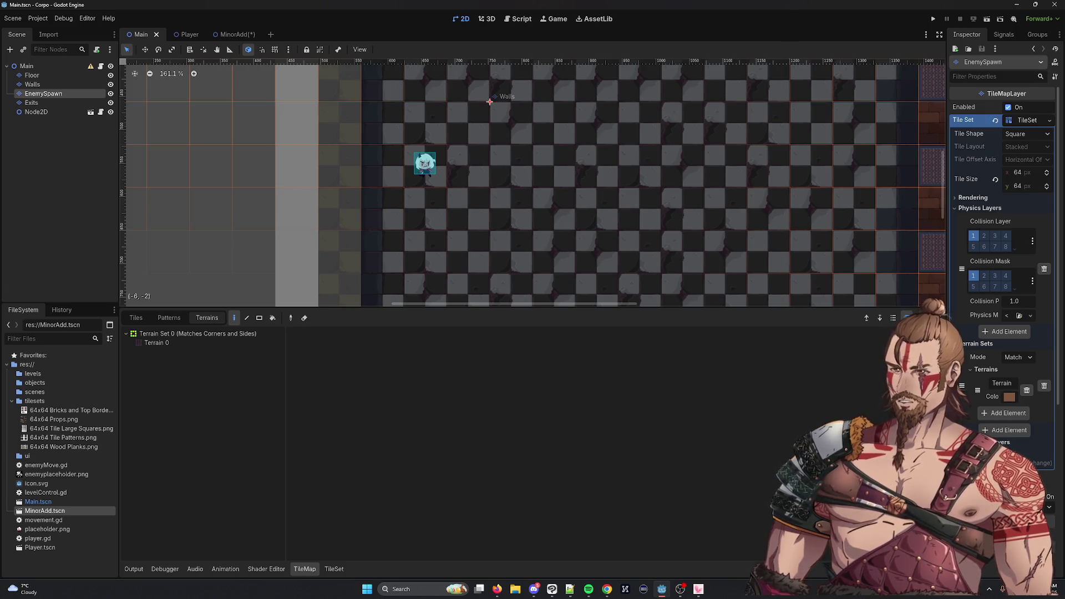
click(231, 34)
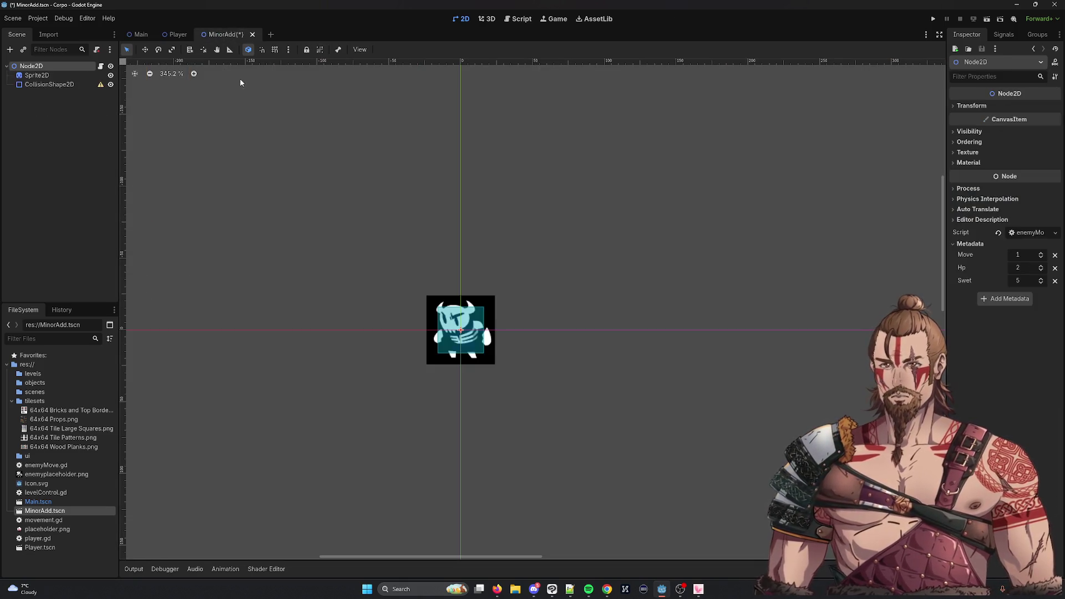
Save the MinorAdd scene with Move 1, glance at the Player and Main tabs, and return
key(ctrl+s)
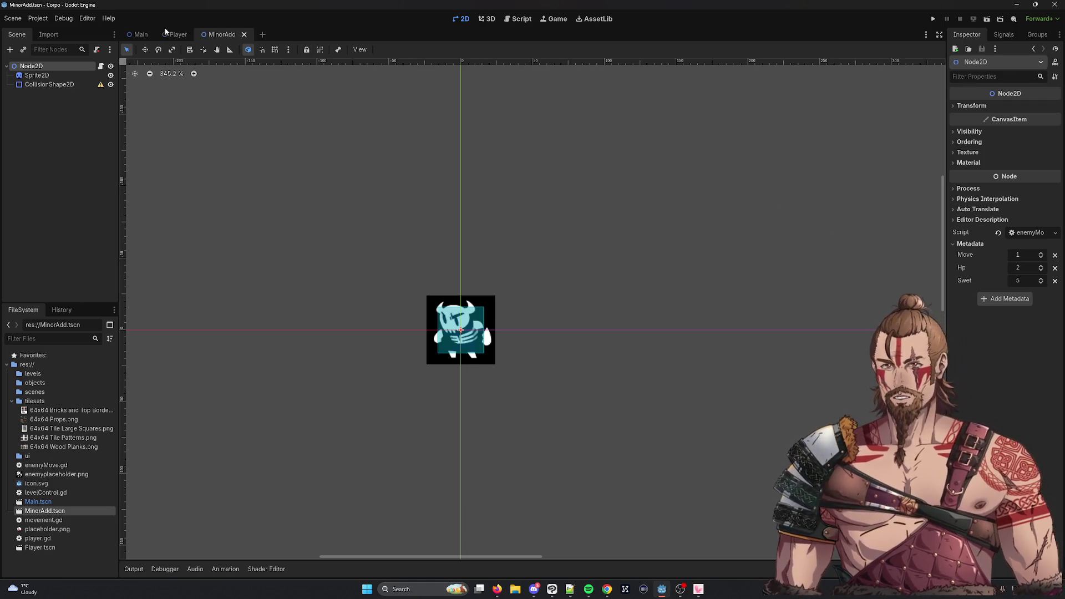
click(173, 34)
click(141, 34)
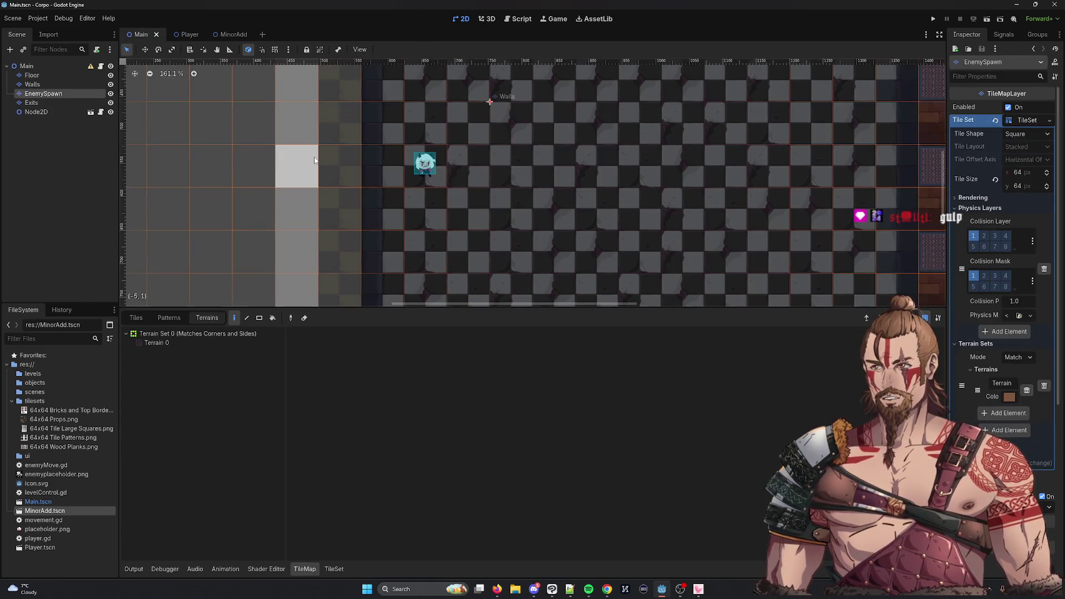
click(231, 33)
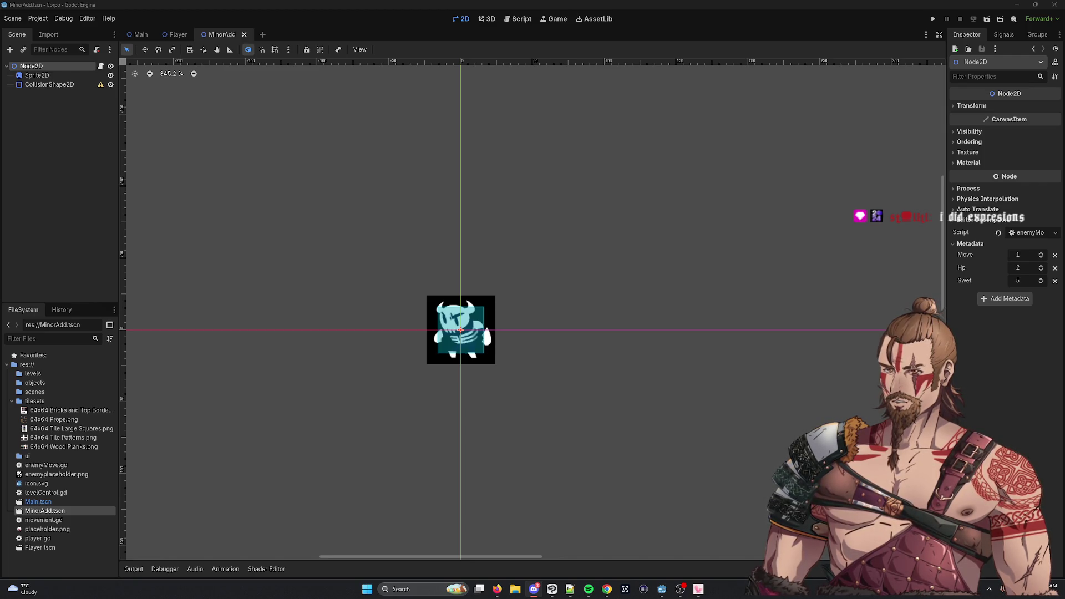
key(alt+Tab)
key(alt+Tab)
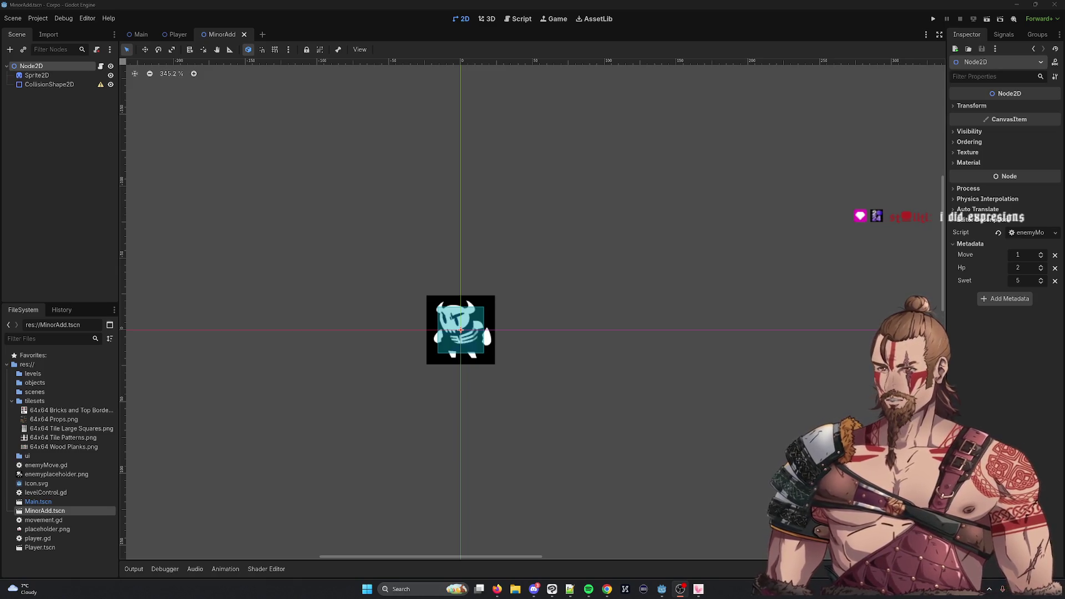
key(alt+Tab)
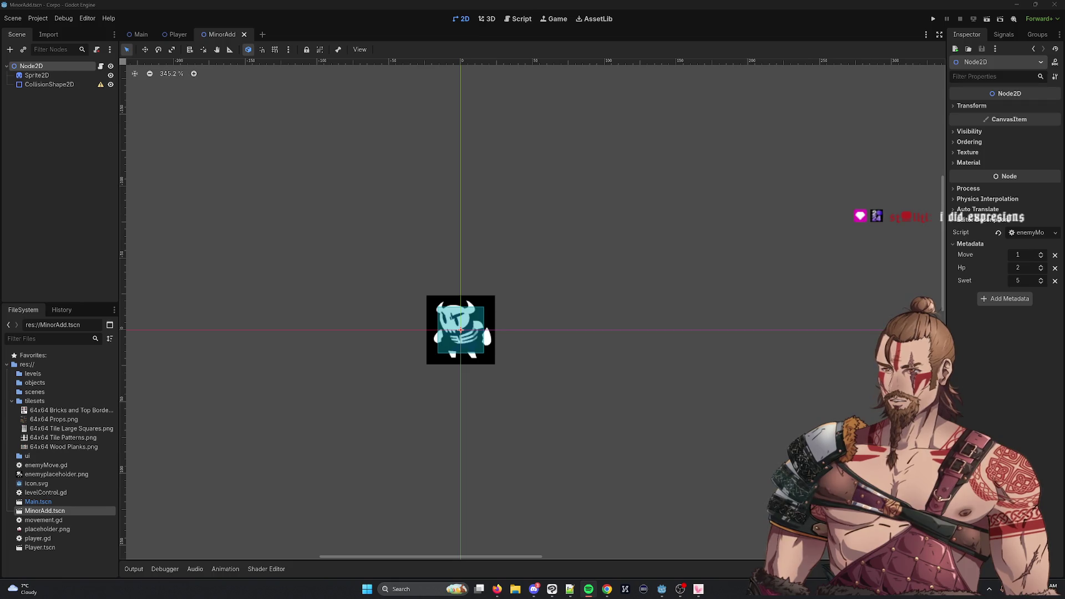
key(alt+Tab)
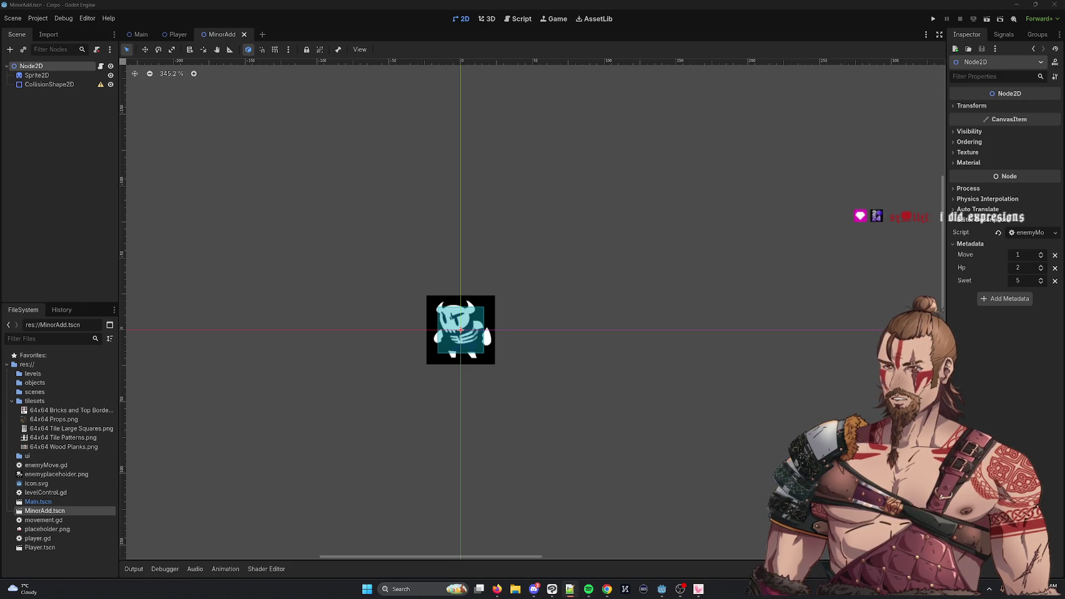
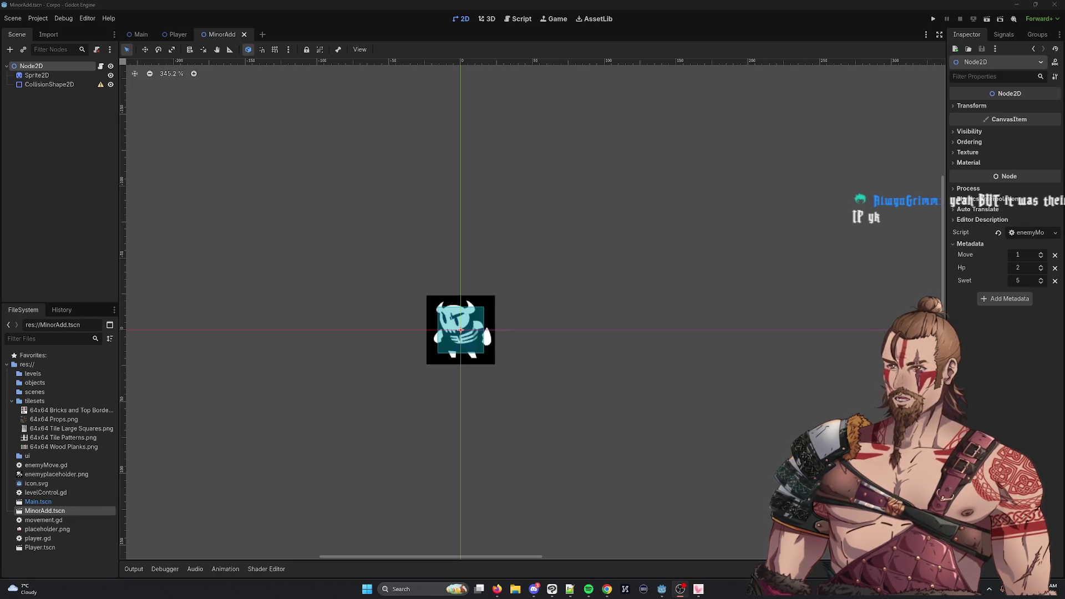
Switch from MinorAdd to the Main scene with its tiled floor and enemy placeholder
click(178, 34)
click(139, 35)
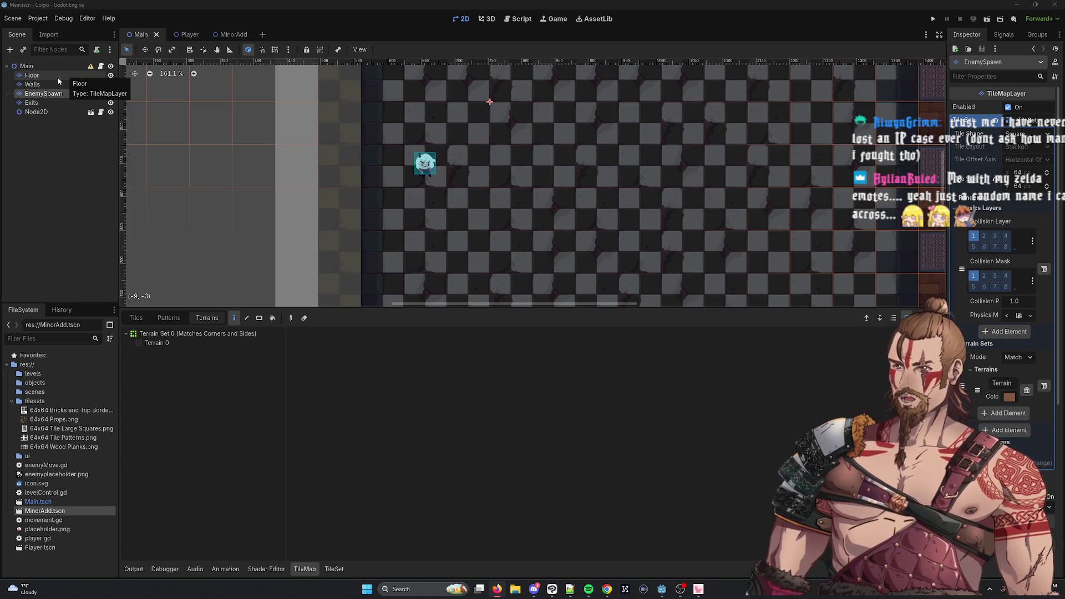
Show the Player scene with its character sprite, then leave the Godot window
click(187, 35)
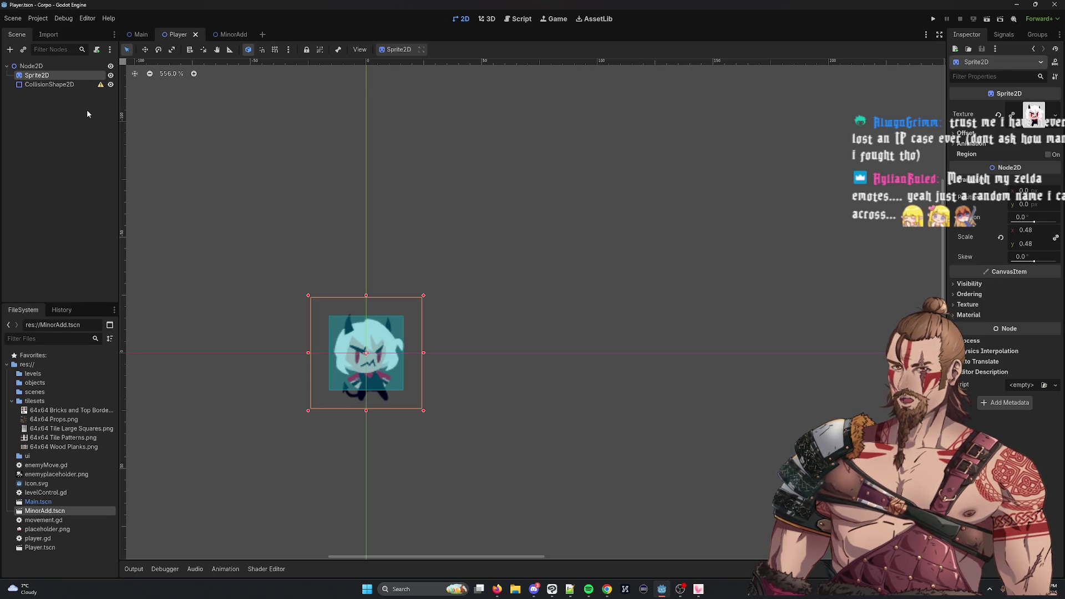
key(alt+Tab)
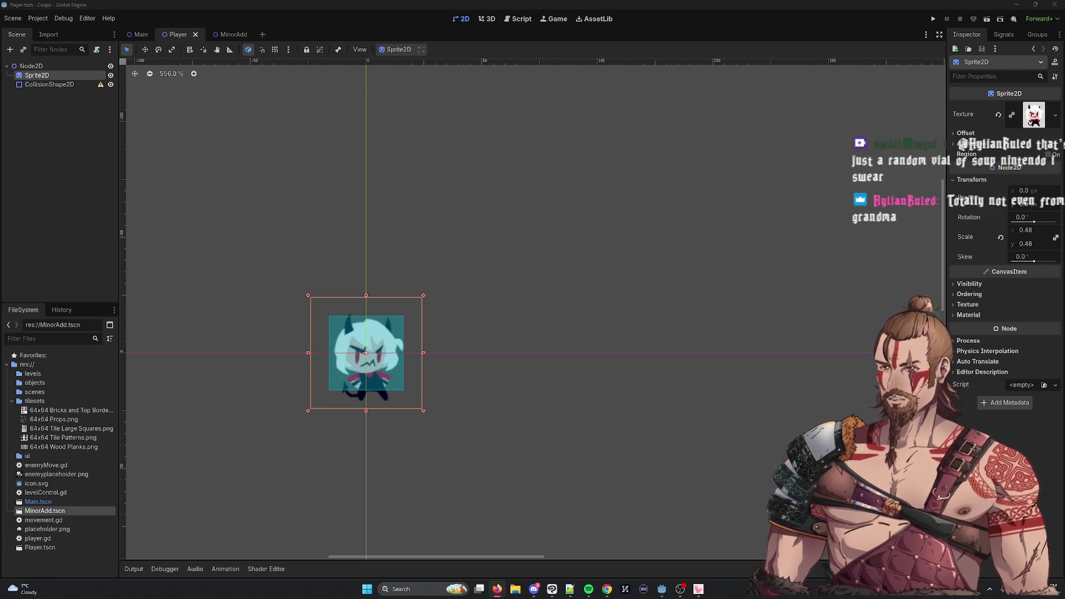
Search The Spriters Resource in Chrome for 'arrow'
key(alt+Tab)
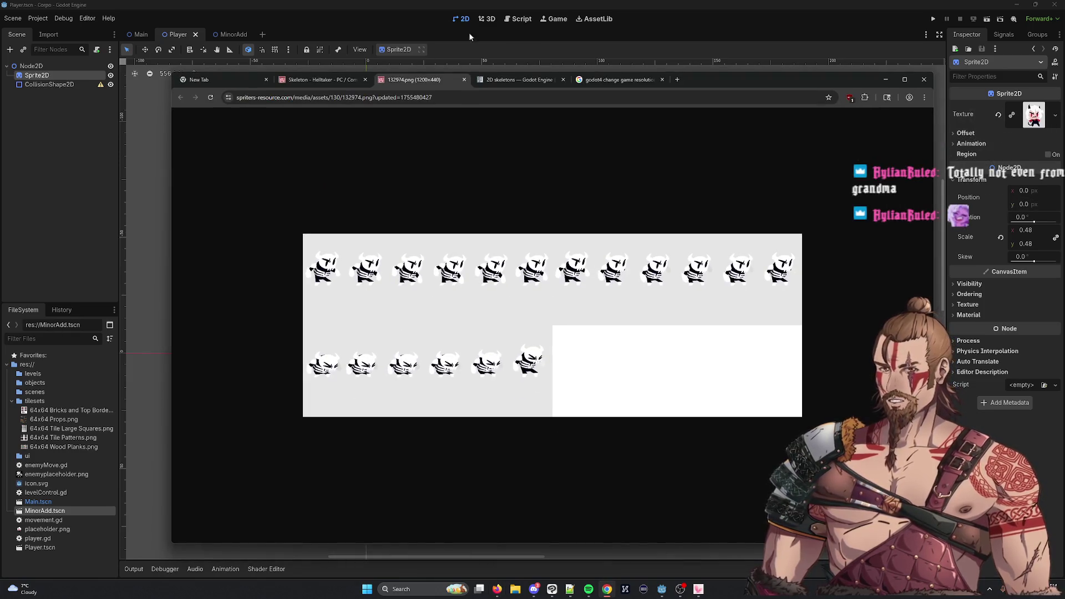
click(329, 80)
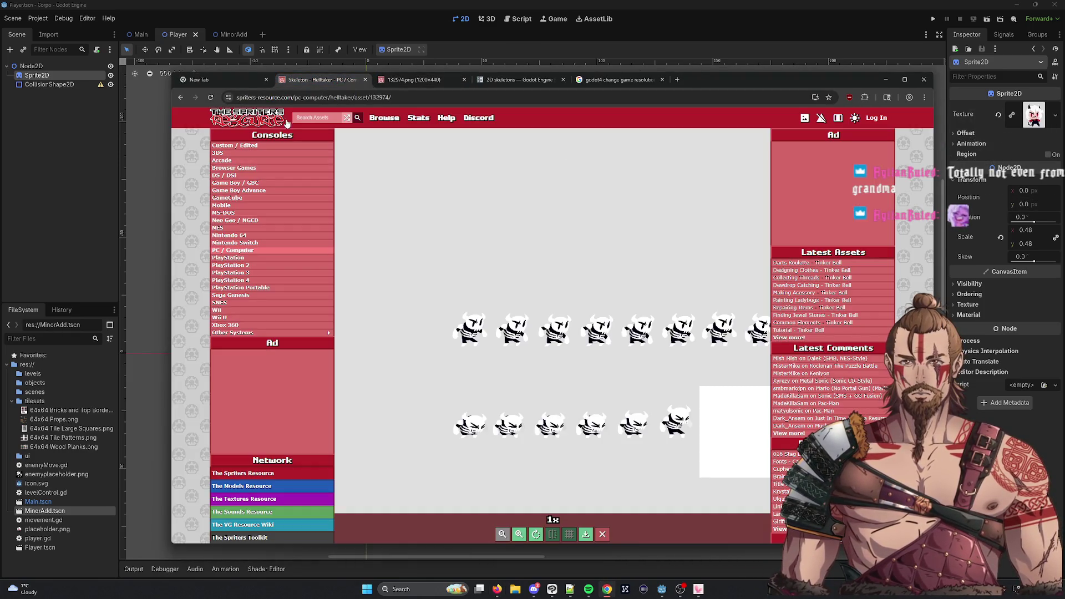
text(arrow)
key(Return)
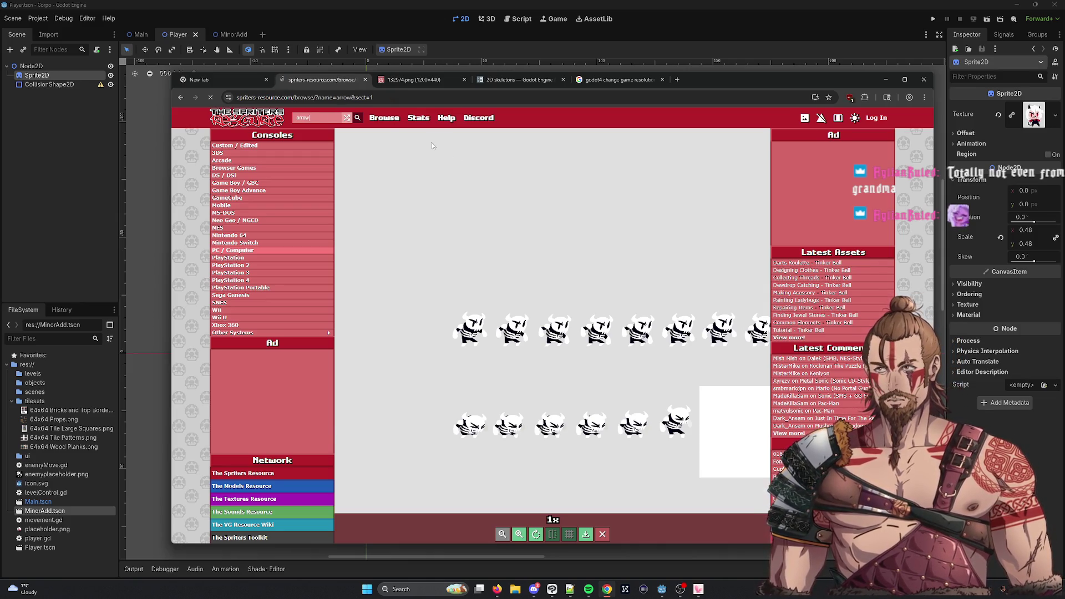
Look at the LEGO Dimensions Arrows page, close extra image tabs, and return to the results
scroll(654, 387, down, 4)
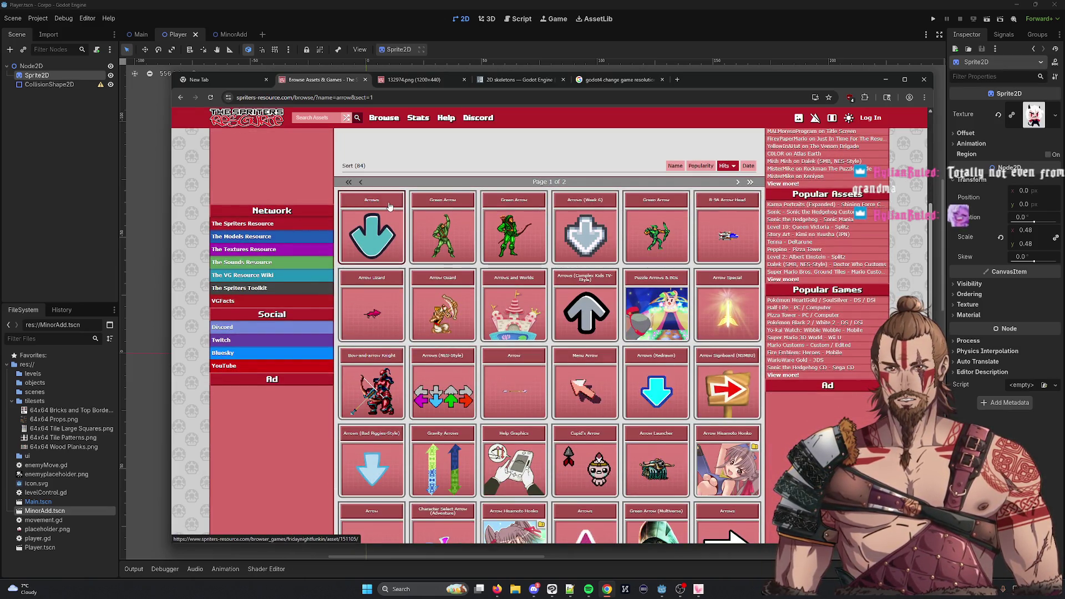
scroll(367, 264, down, 5)
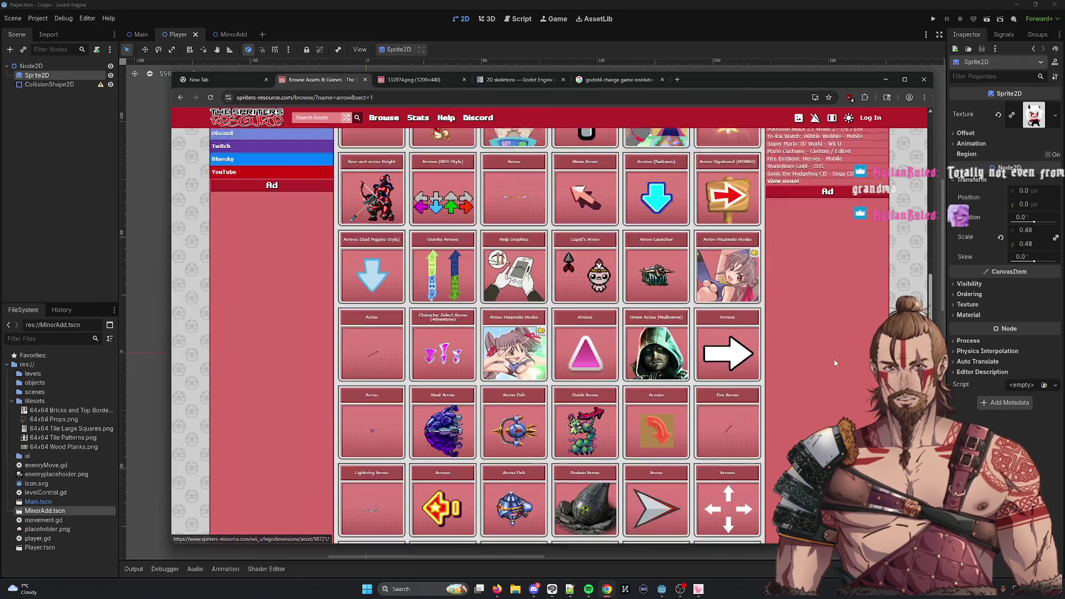
click(717, 278)
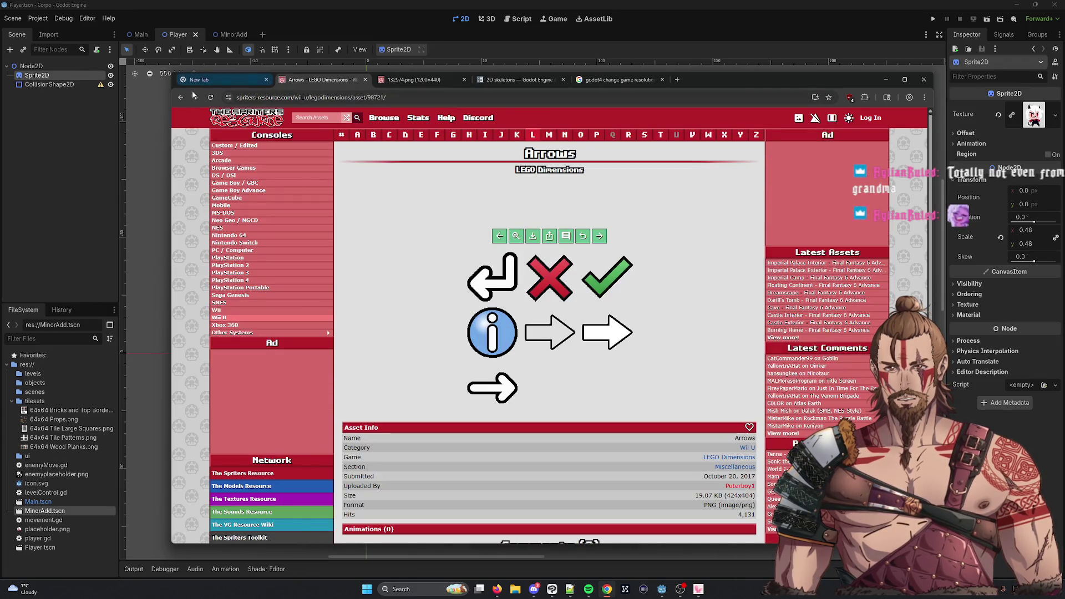
click(179, 98)
click(179, 99)
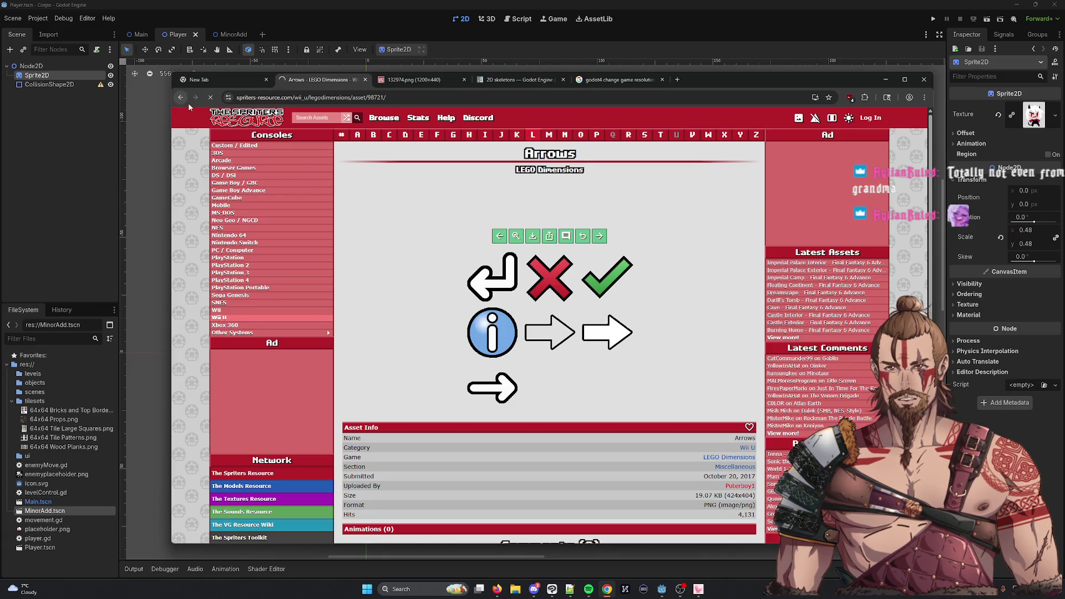
scroll(500, 370, down, 3)
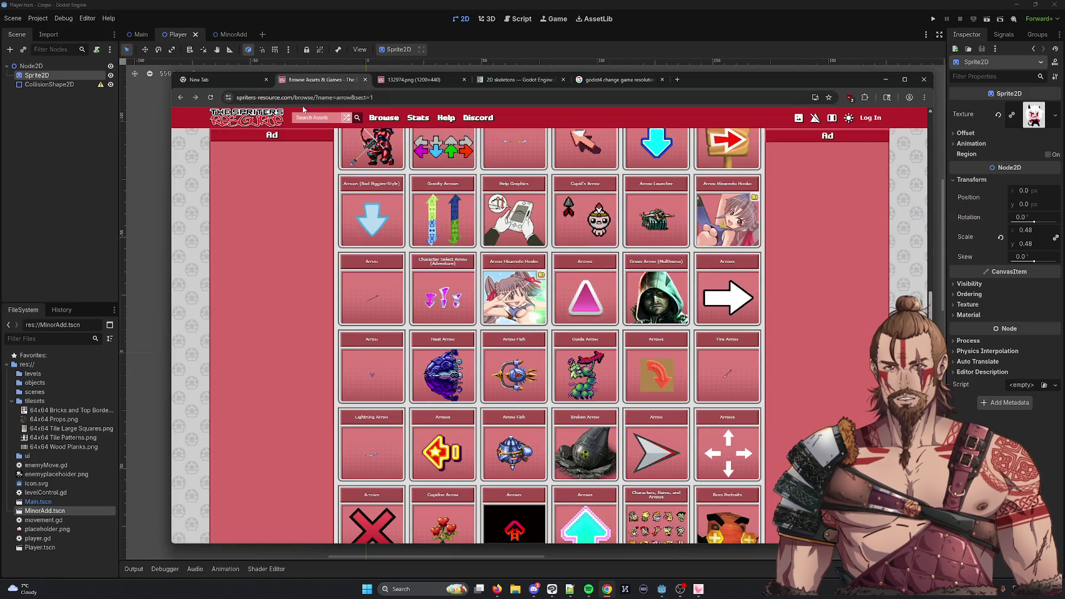
click(449, 79)
click(322, 80)
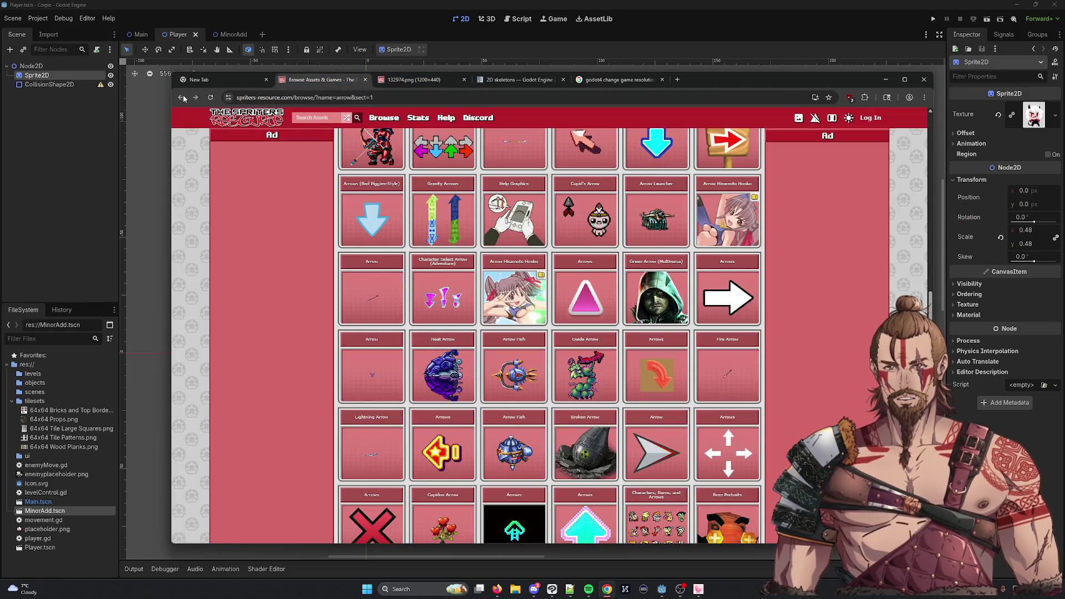
click(516, 79)
click(563, 79)
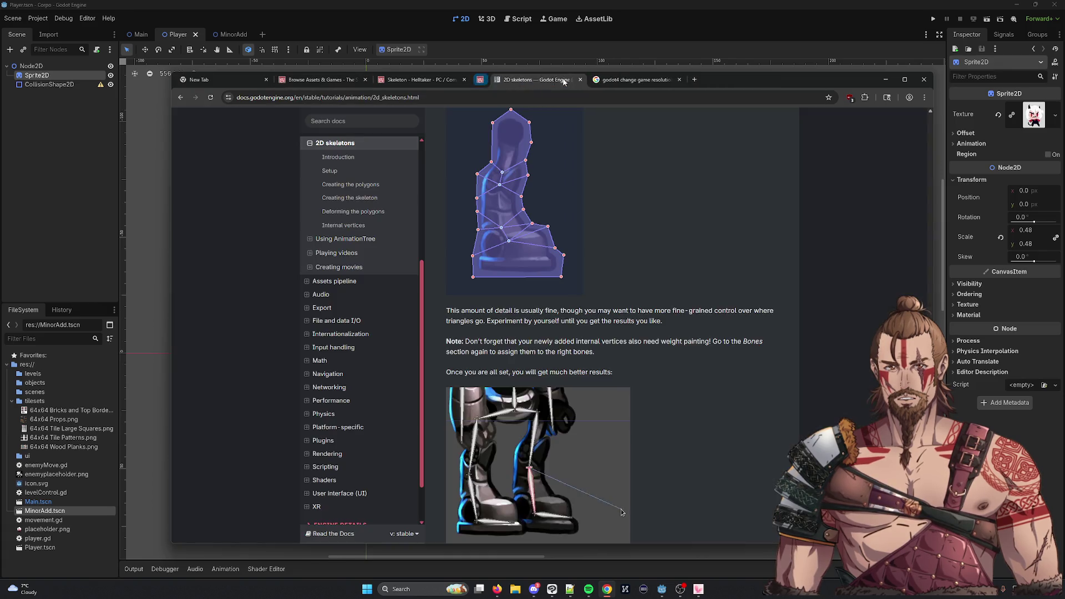
click(349, 79)
scroll(648, 329, down, 1)
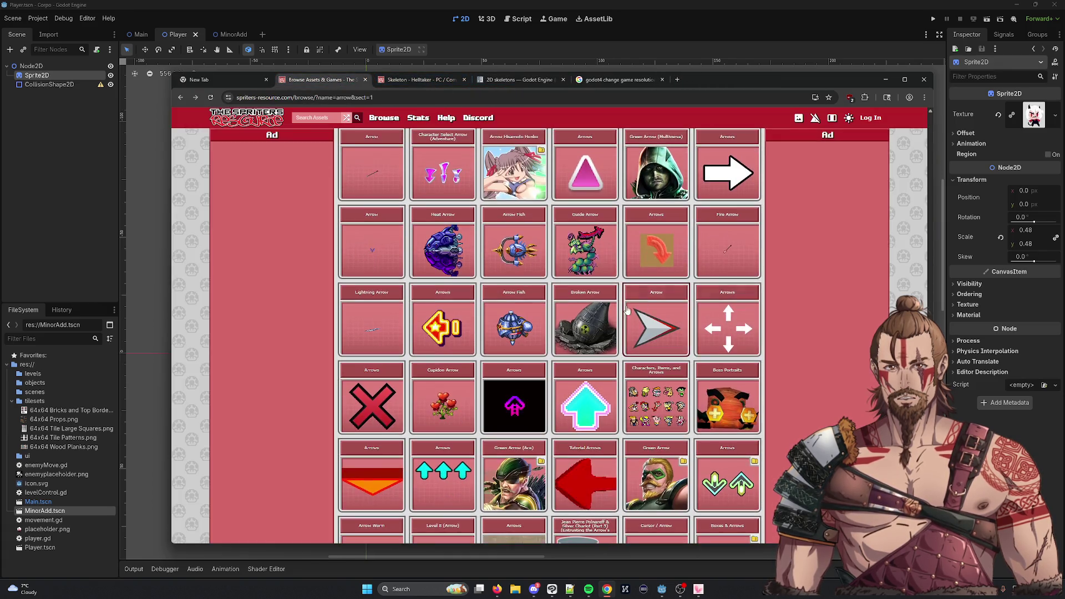
Preview an arrow asset page, then open Arrows (Redrawn) in a background tab
click(648, 329)
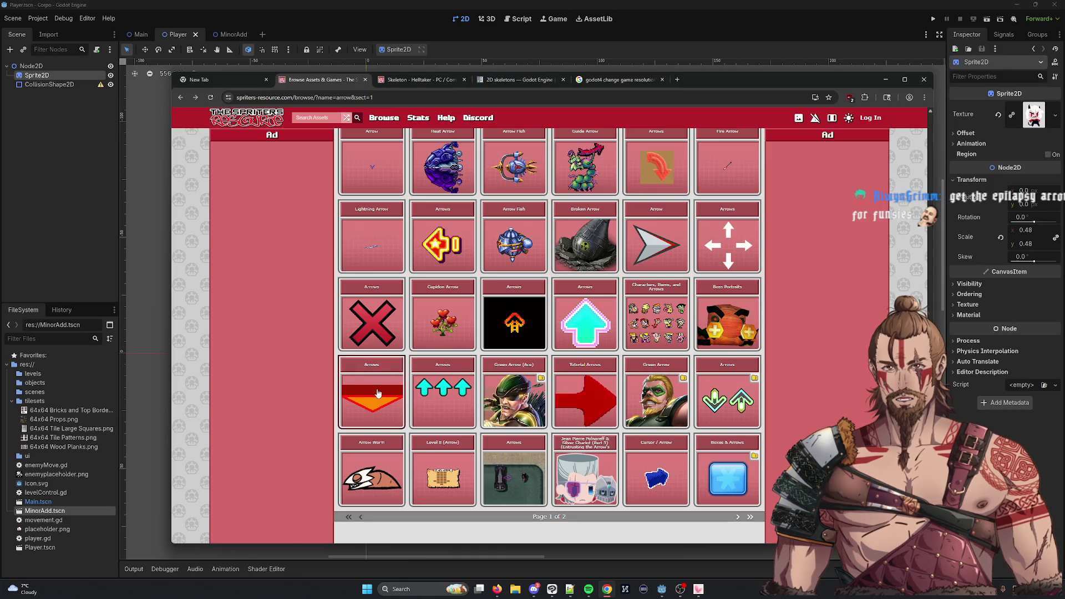
scroll(383, 393, down, 1)
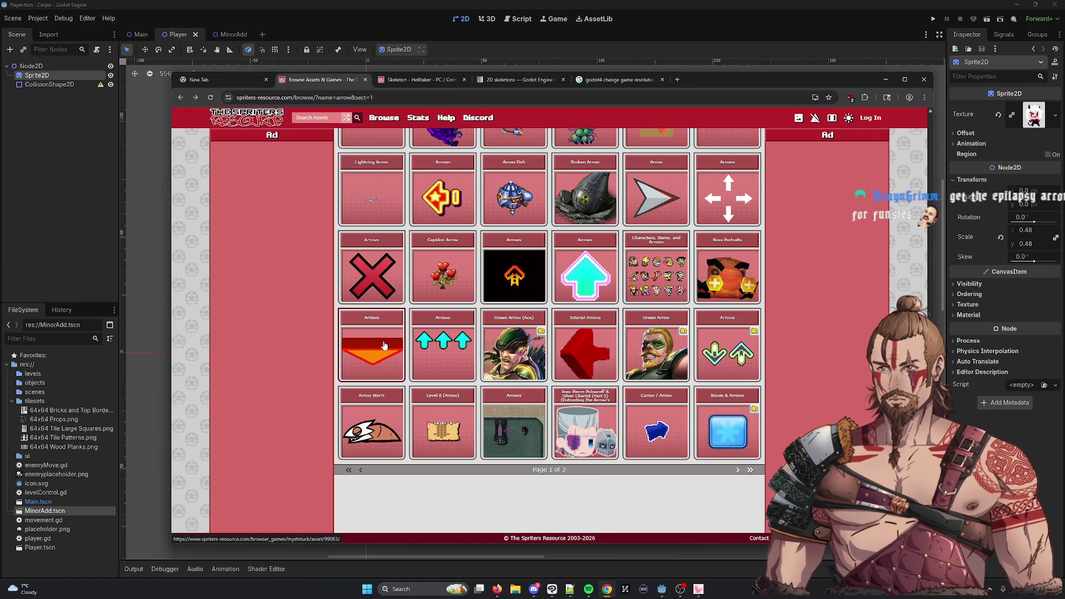
scroll(432, 331, up, 7)
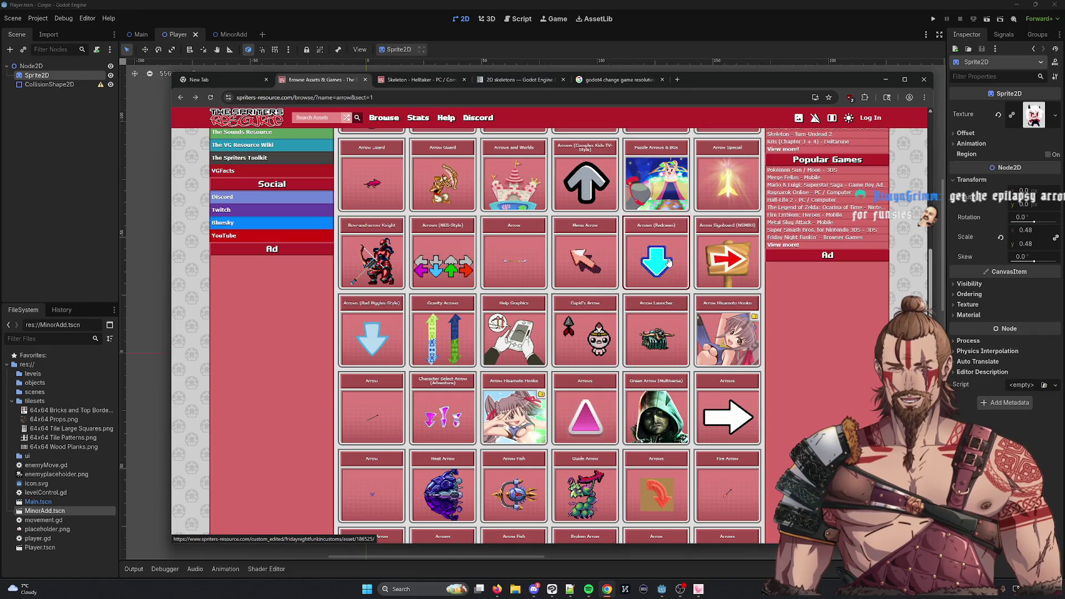
middle_click(664, 265)
Review the Arrows (Redrawn) asset page, then return to the arrow search results
click(523, 72)
scroll(535, 256, down, 3)
scroll(535, 256, up, 3)
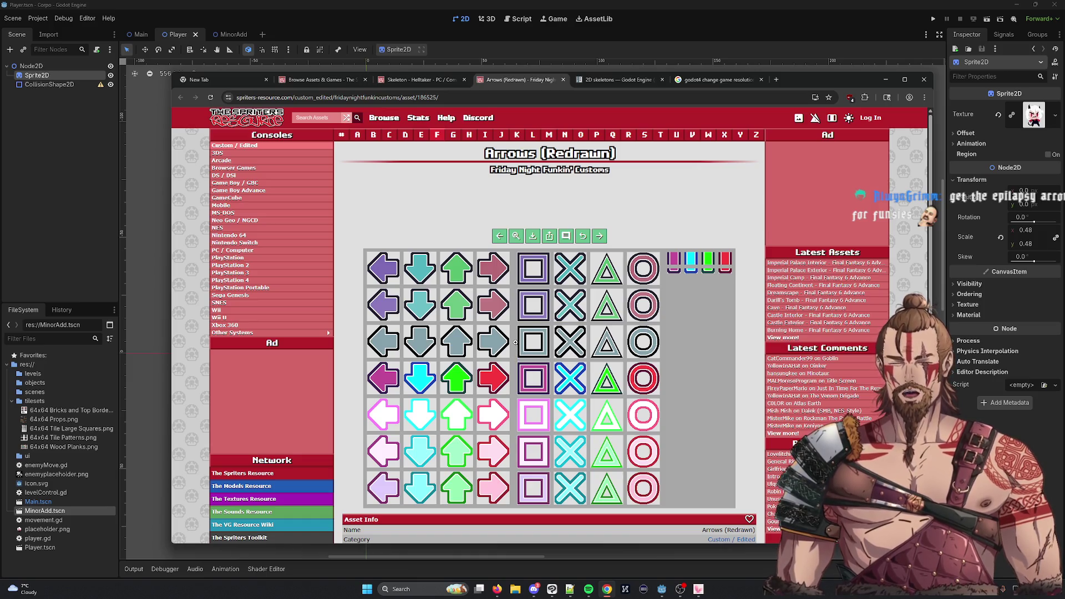
scroll(472, 222, down, 5)
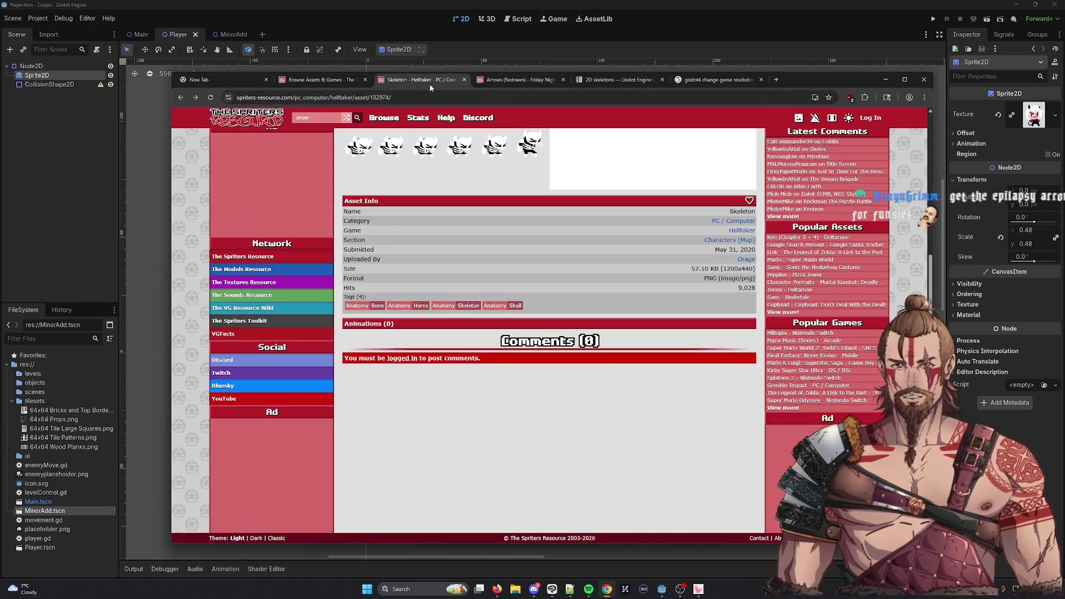
click(348, 83)
Go to the second results page and open the Skate 3 Pedestrian Arrows page
scroll(707, 305, up, 4)
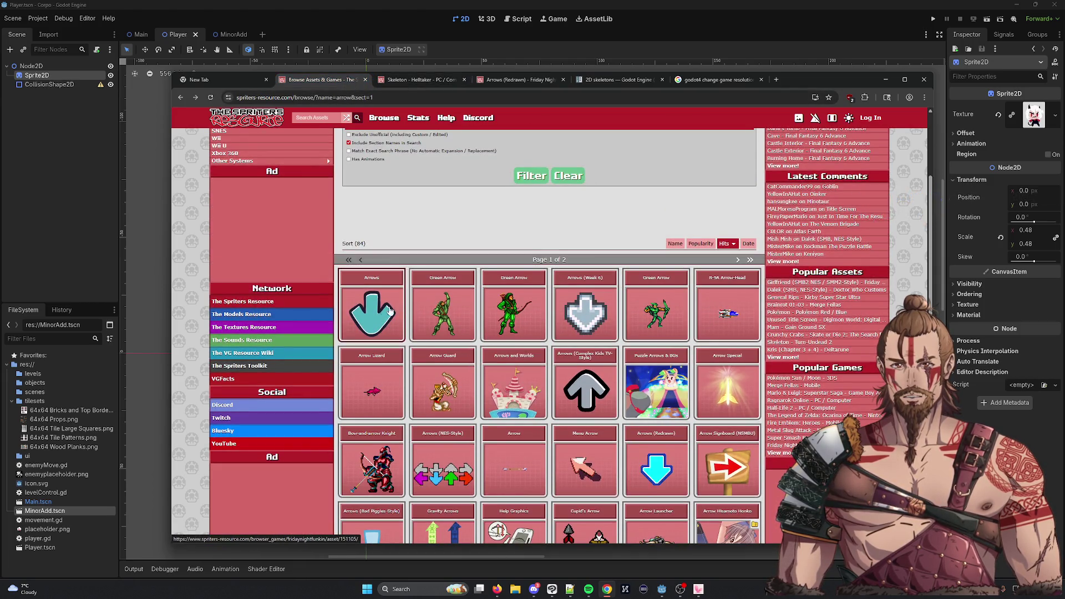
scroll(468, 317, down, 8)
scroll(480, 261, up, 7)
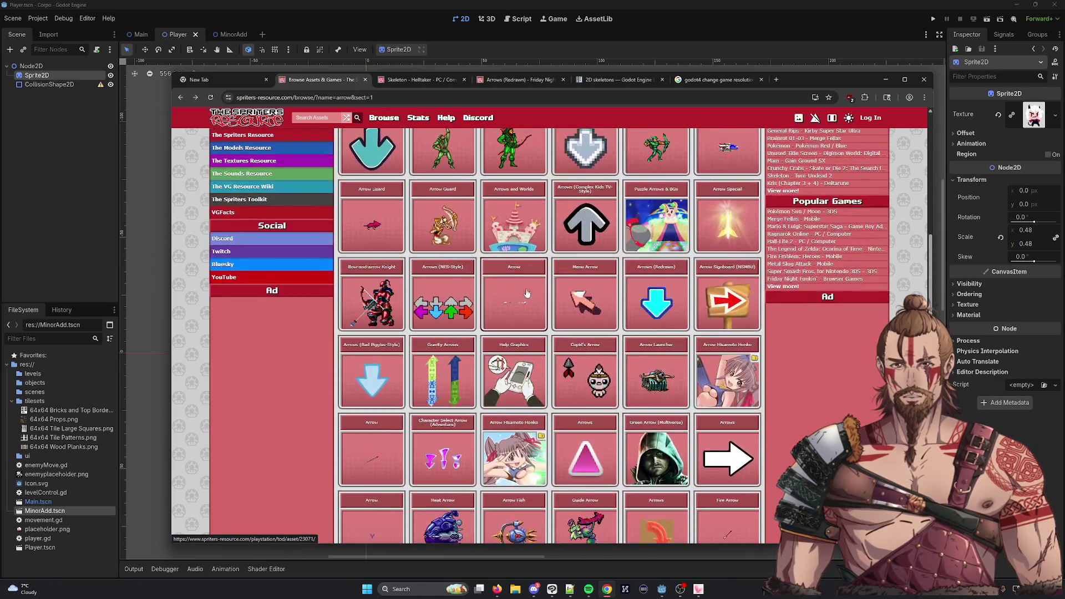
scroll(483, 267, down, 10)
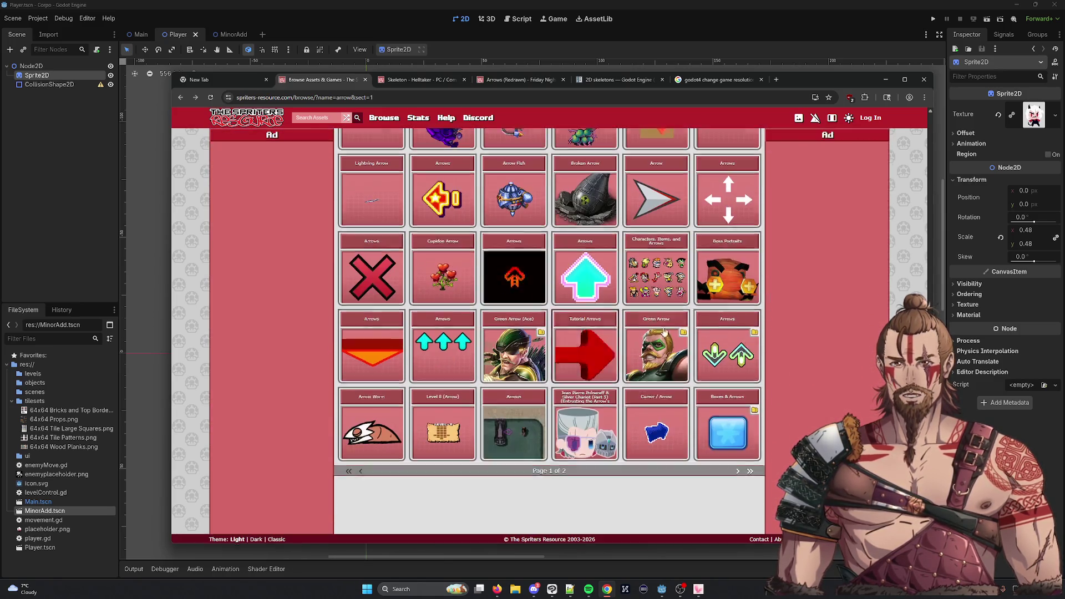
click(737, 471)
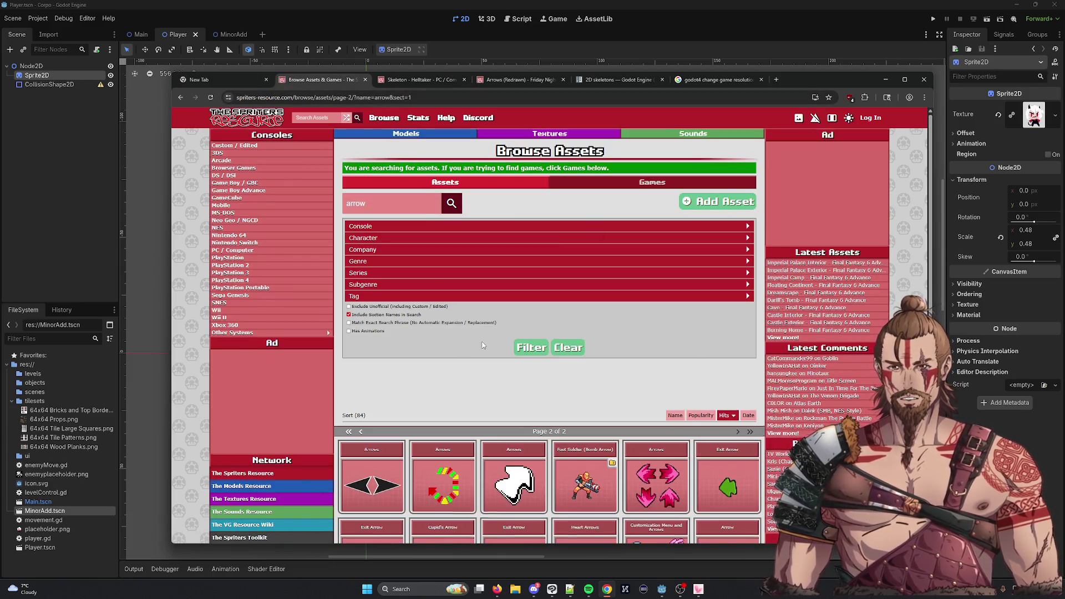
scroll(484, 346, down, 2)
scroll(431, 243, down, 2)
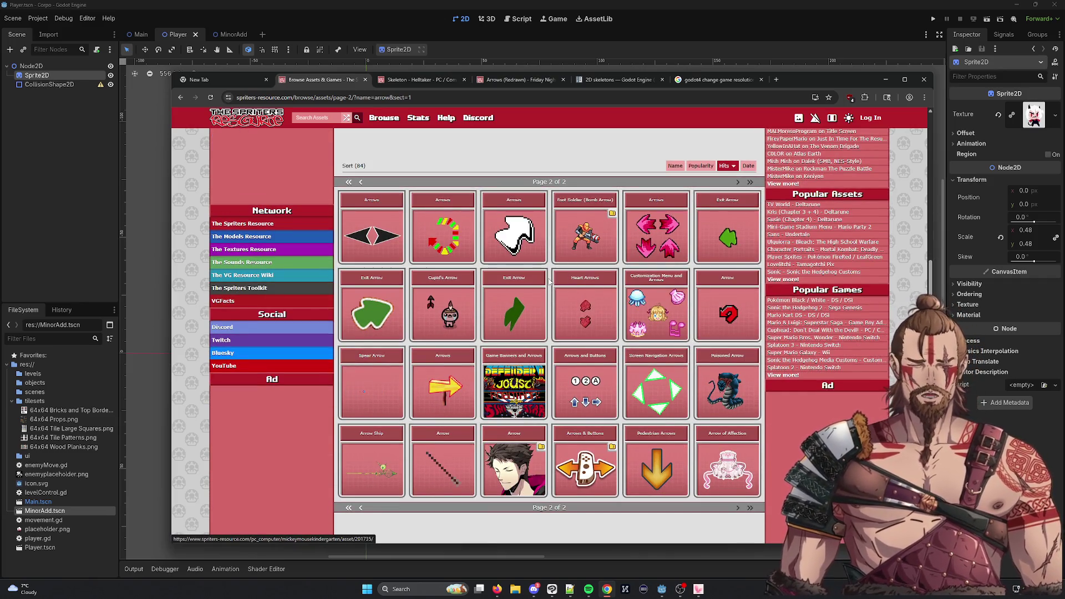
middle_click(665, 440)
click(600, 79)
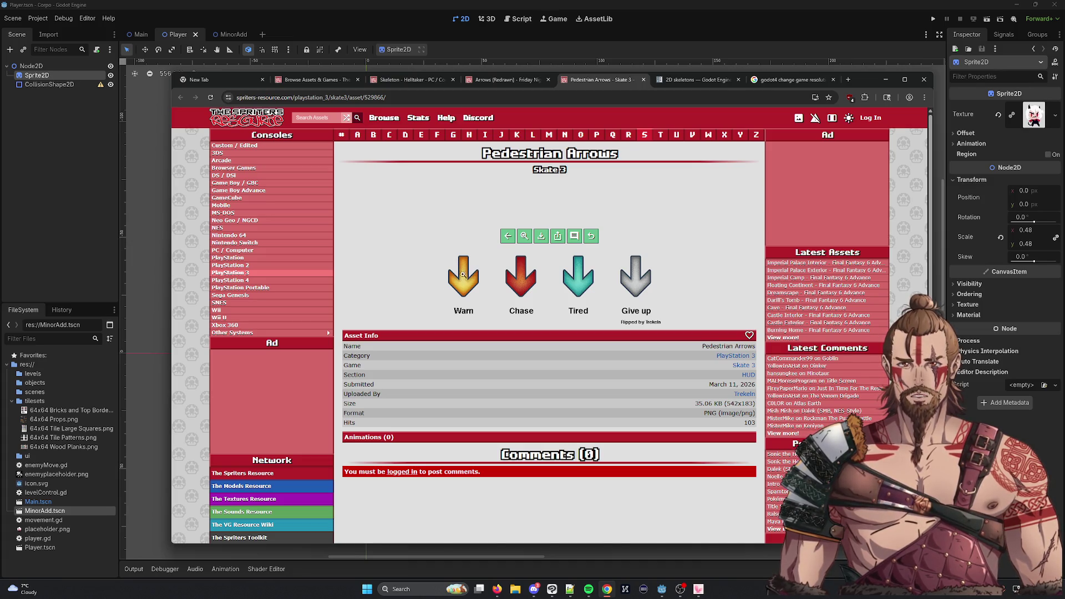
Copy the Pedestrian Arrows image and minimize Chrome
right_click(441, 273)
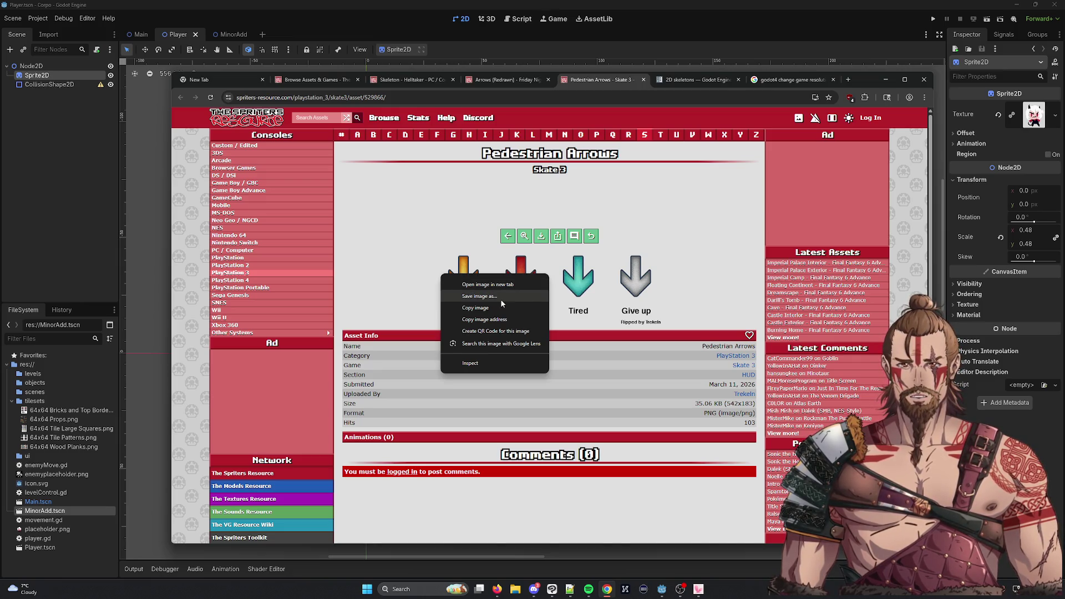
click(501, 300)
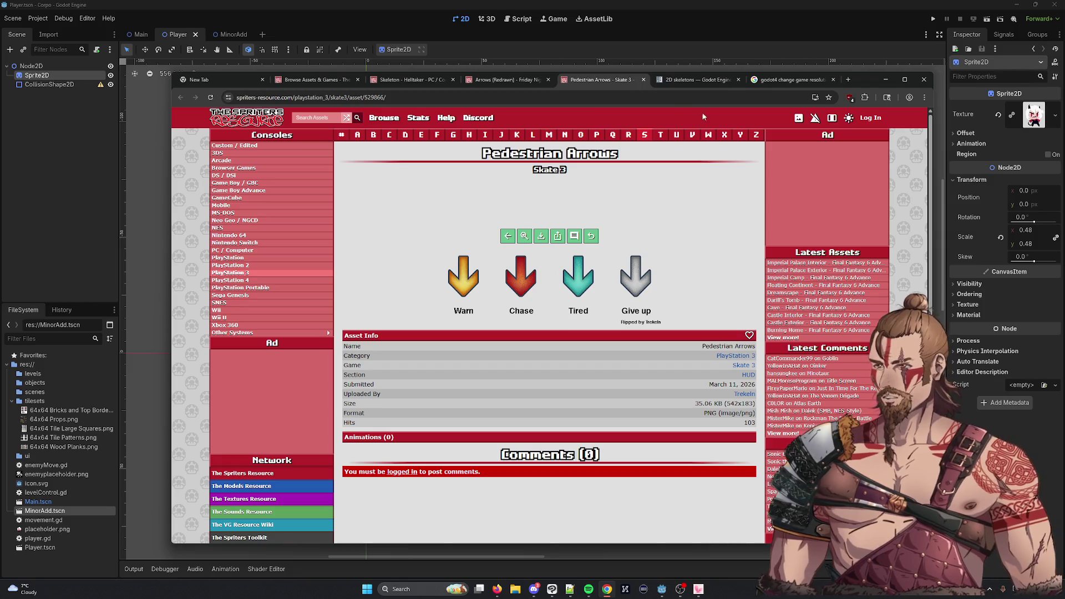
click(886, 79)
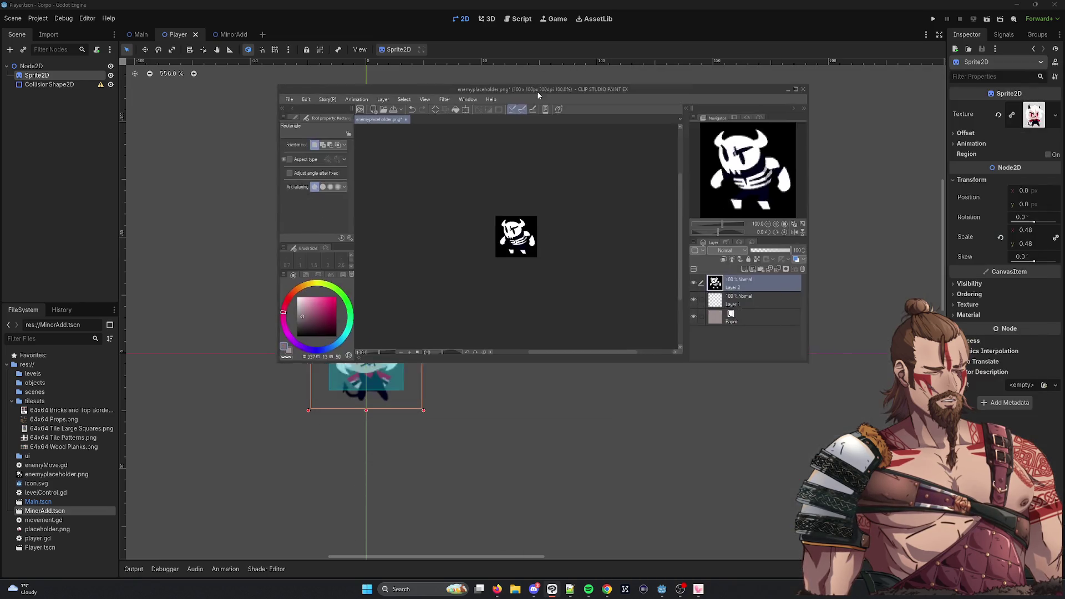
Cancel the File > Open dialog and close the 529866.png document, returning to enemyplaceholder.png
click(222, 109)
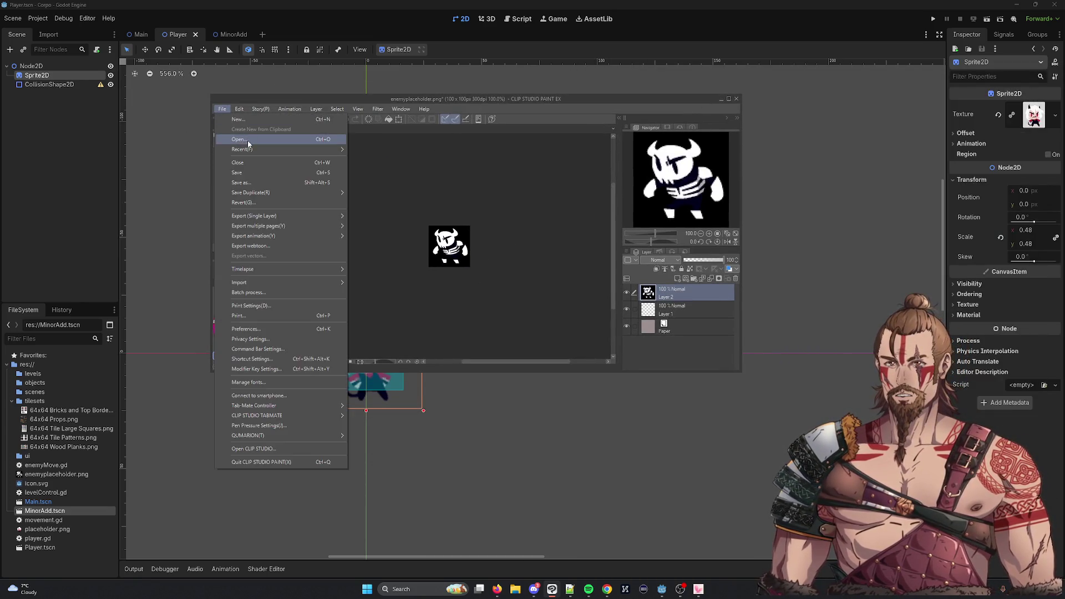
click(248, 140)
mouse_move(354, 107)
mouse_down()
mouse_move(314, 129)
mouse_move(335, 195)
mouse_up()
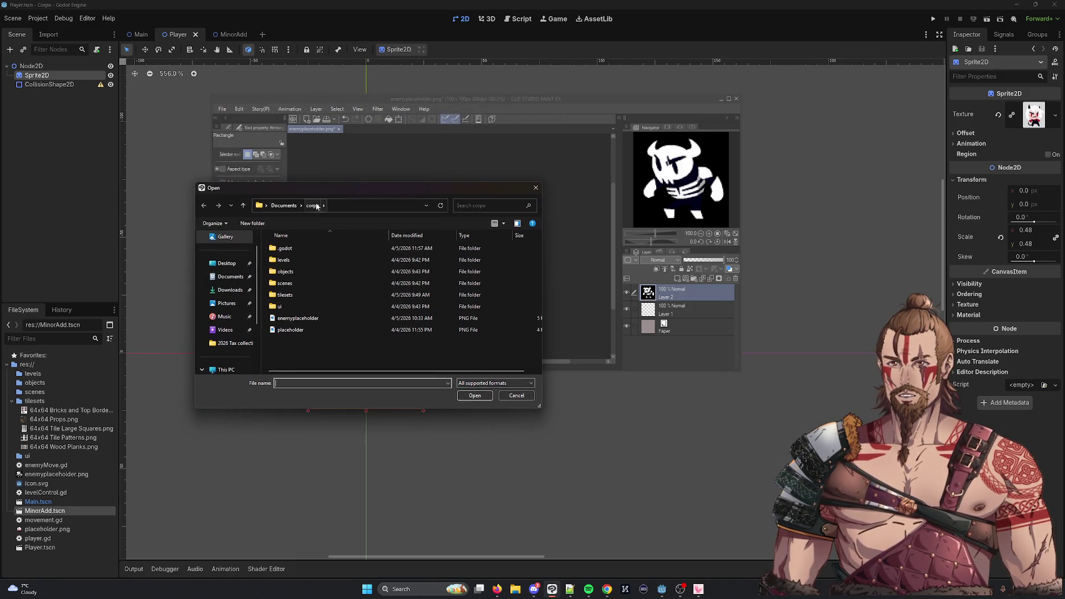
key(Escape)
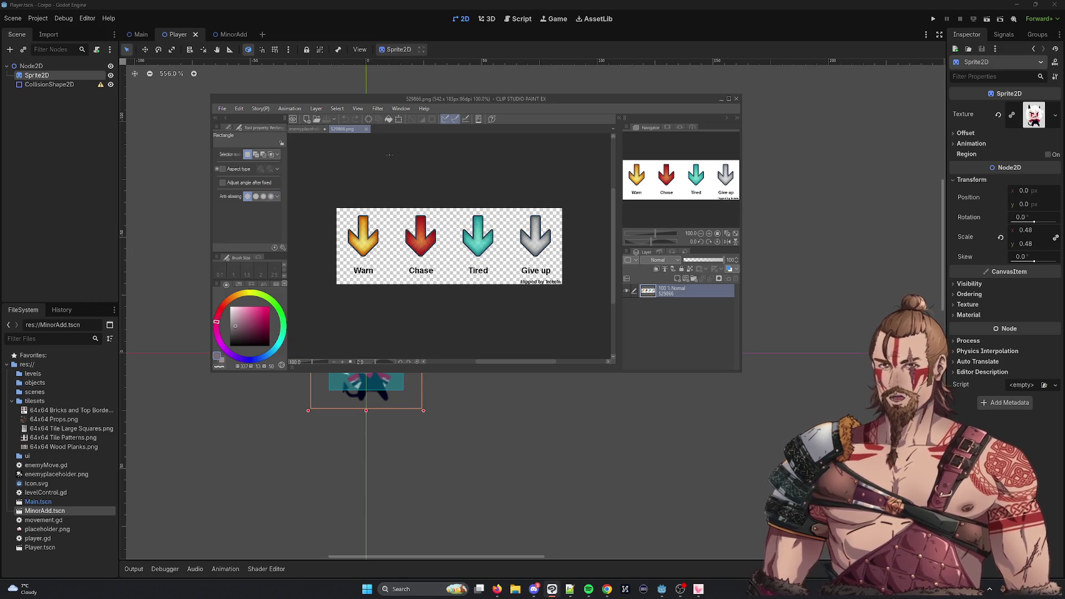
click(366, 130)
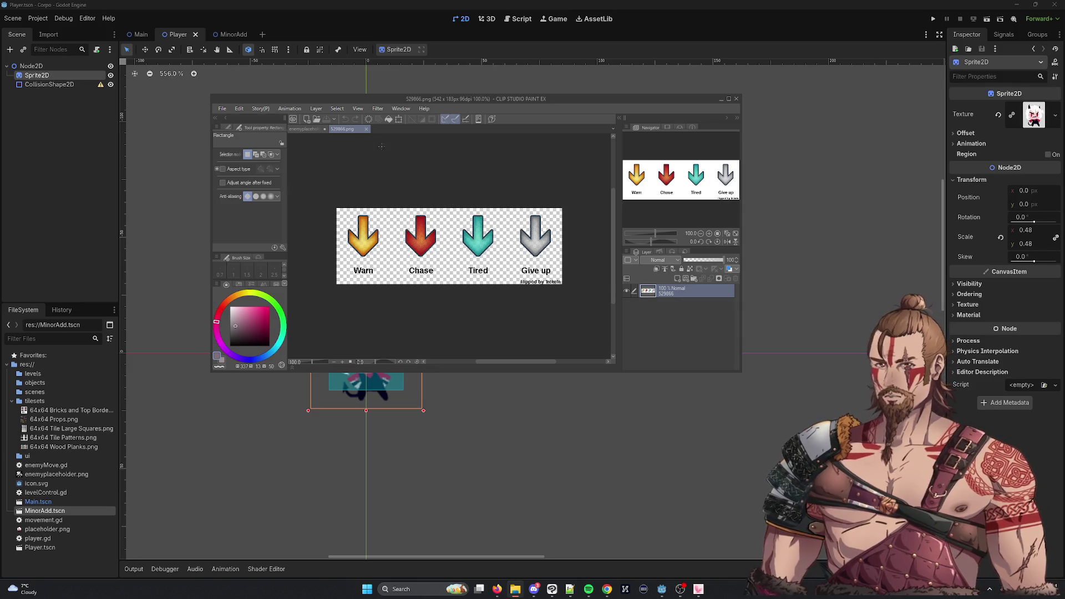
click(366, 129)
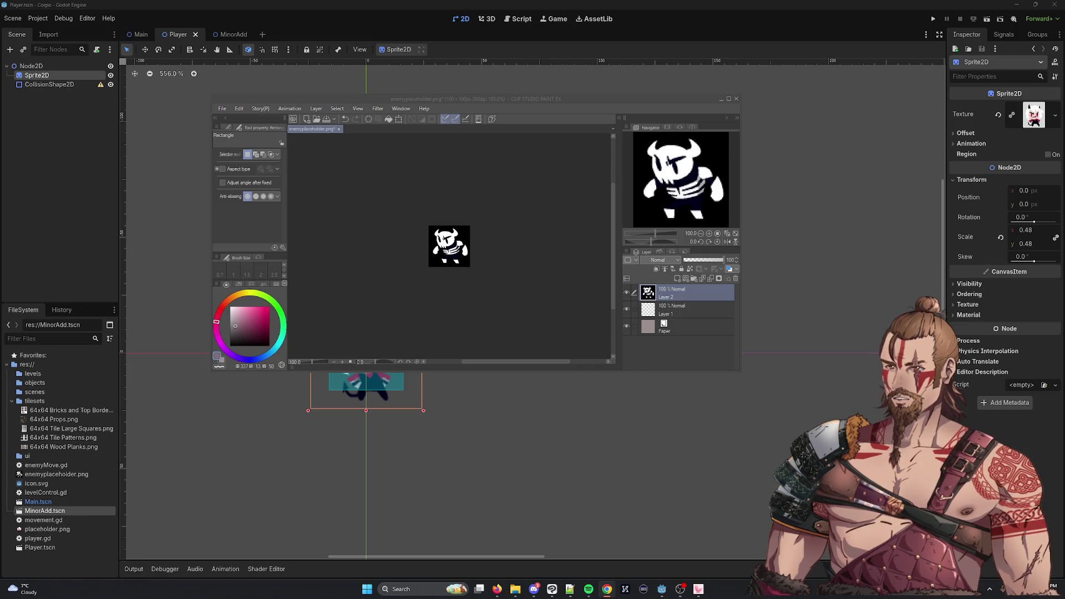
Paste the orange arrow as a new layer, centre it, and hide Layer 2
click(317, 275)
key(ctrl+v)
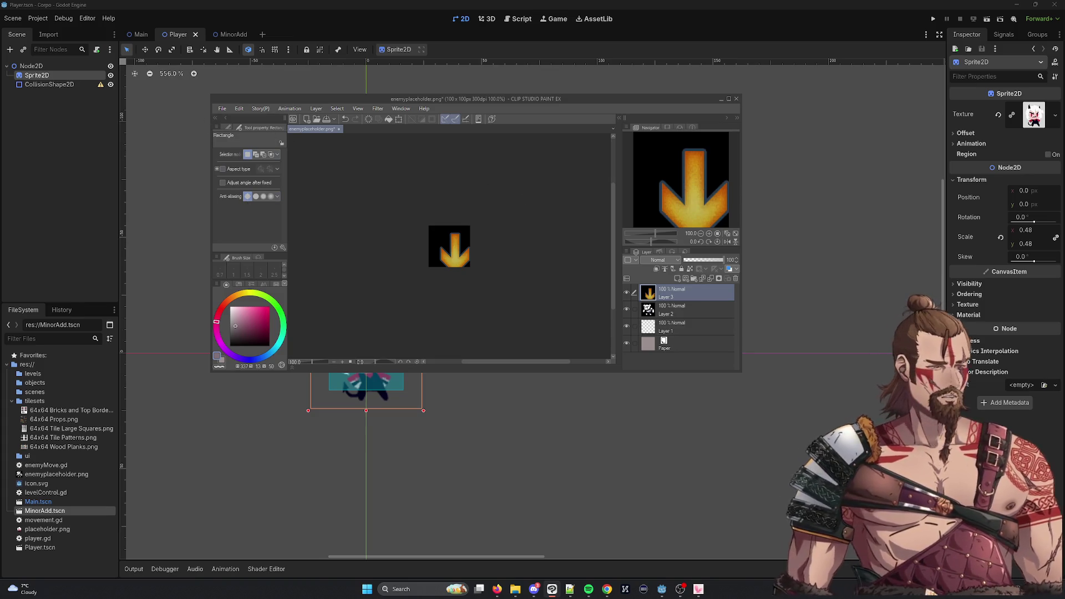
key(k)
drag(460, 255, 453, 250)
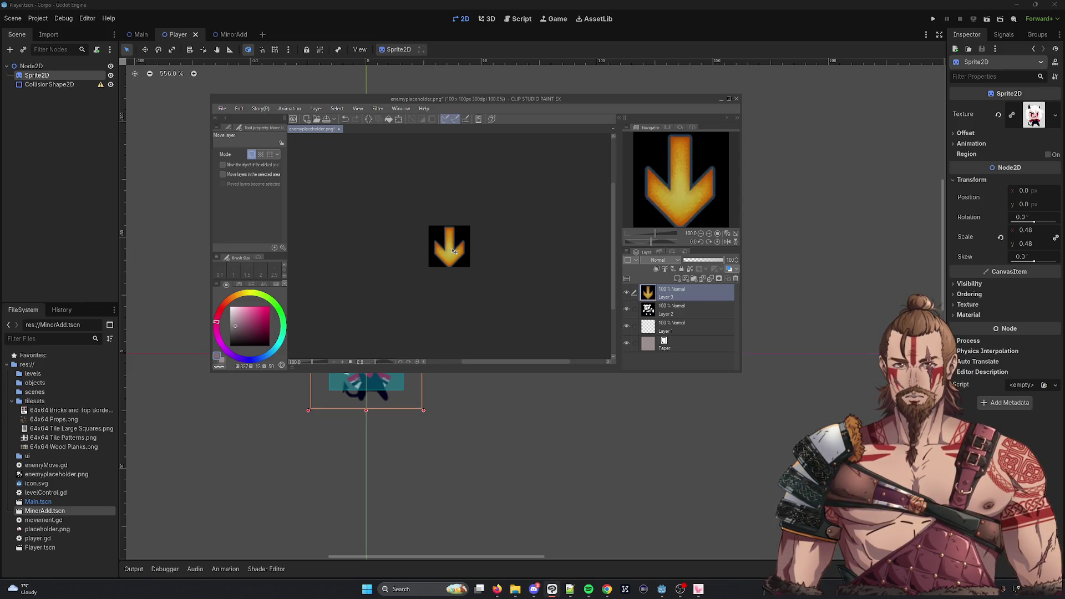
click(627, 309)
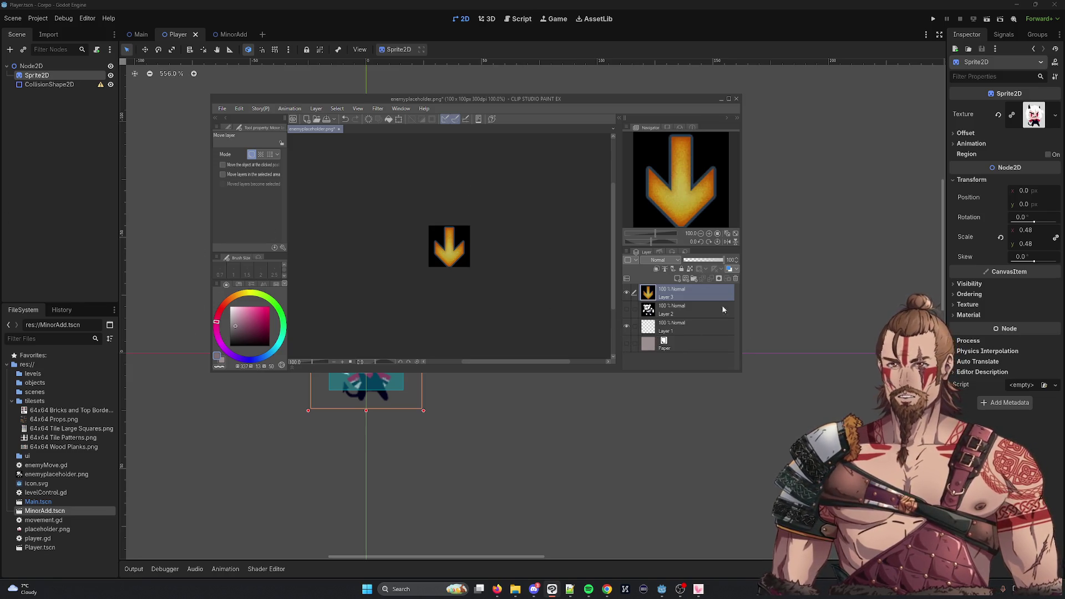
Auto Select the black areas around the arrow, delete them, and deselect
key(w)
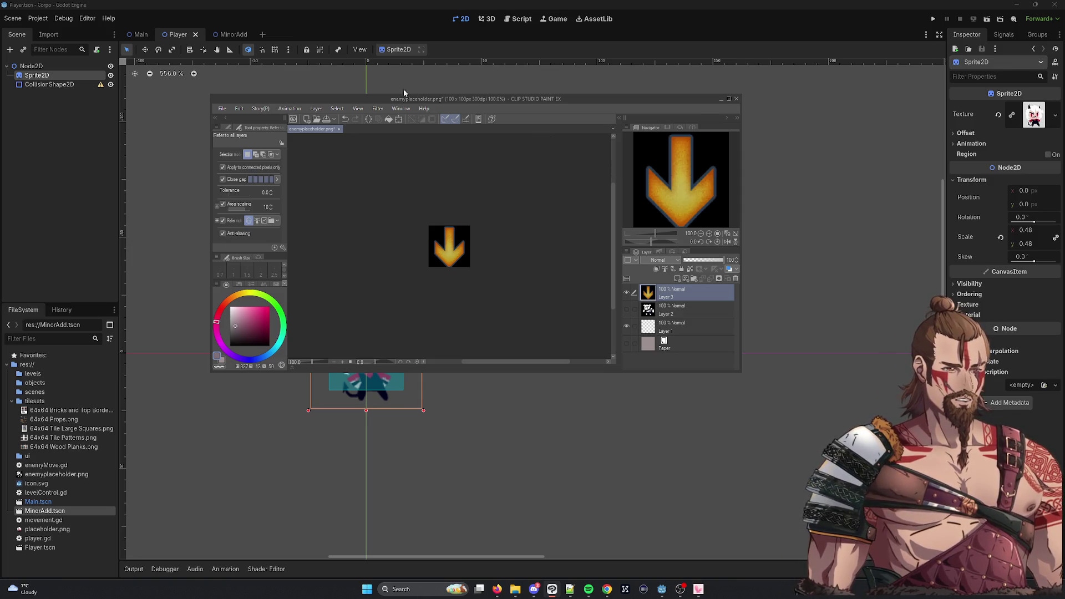
click(469, 233)
key(Delete)
click(444, 239)
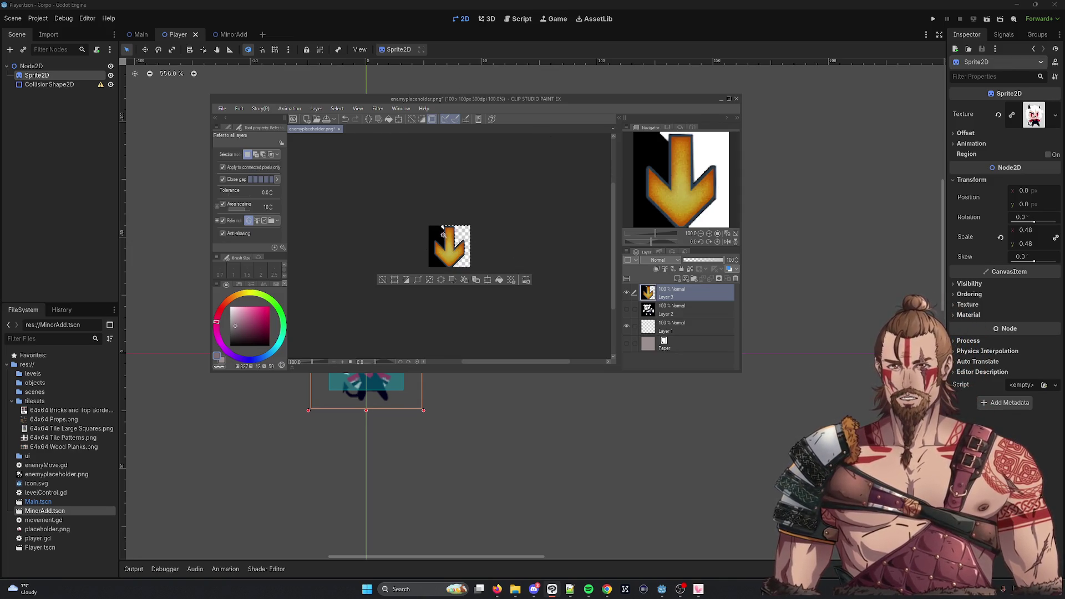
key(Delete)
key(ctrl+d)
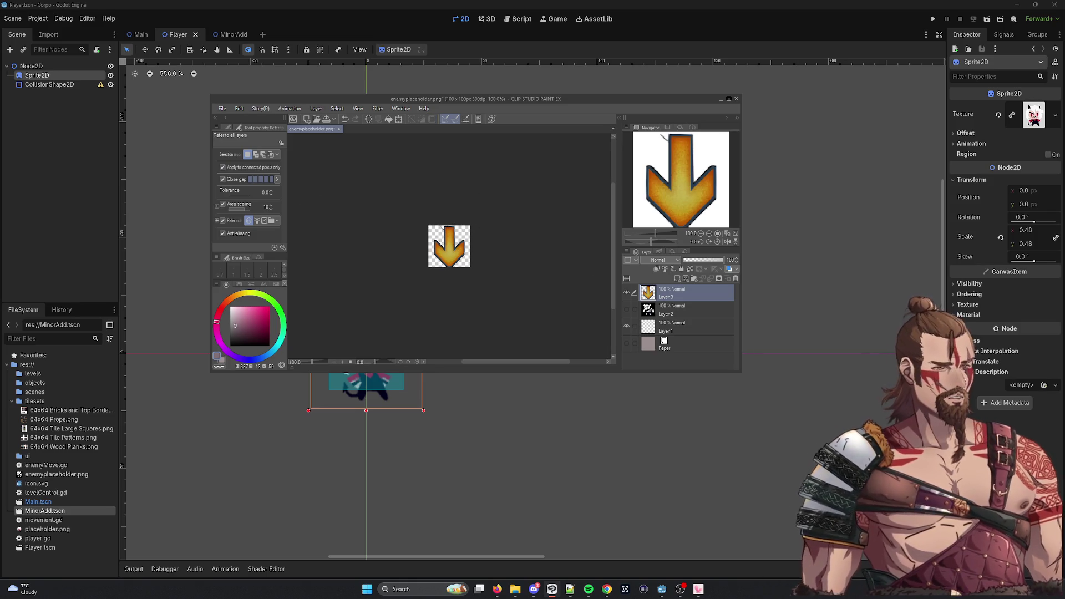
Erase the arrow's upper shaft with the Hard eraser
key(e)
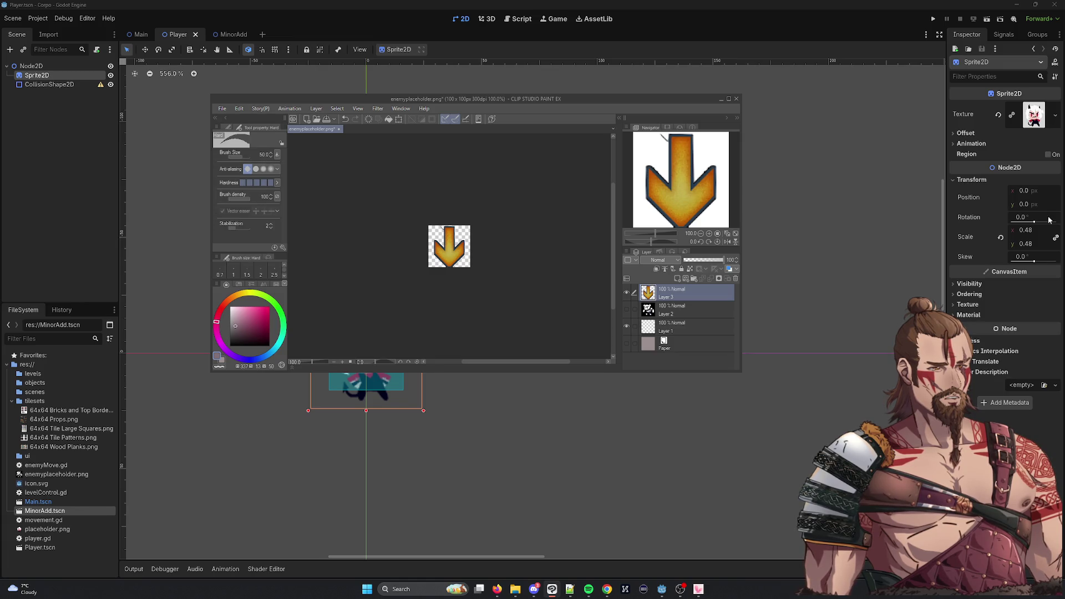
scroll(455, 230, up, 5)
mouse_move(442, 219)
mouse_down()
mouse_move(424, 238)
mouse_move(425, 255)
mouse_up()
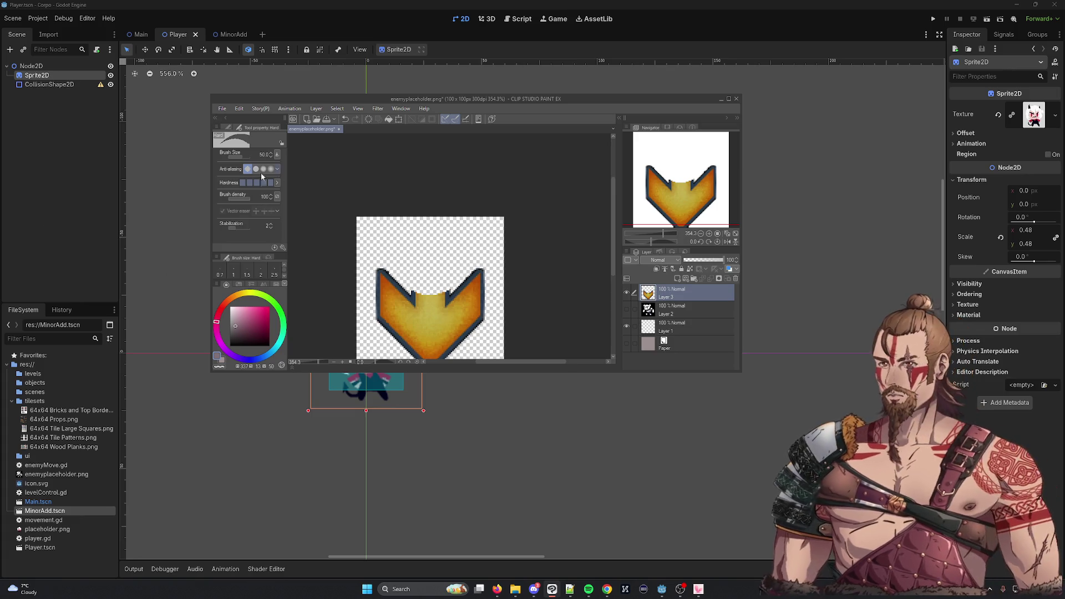
scroll(280, 275, down, 1)
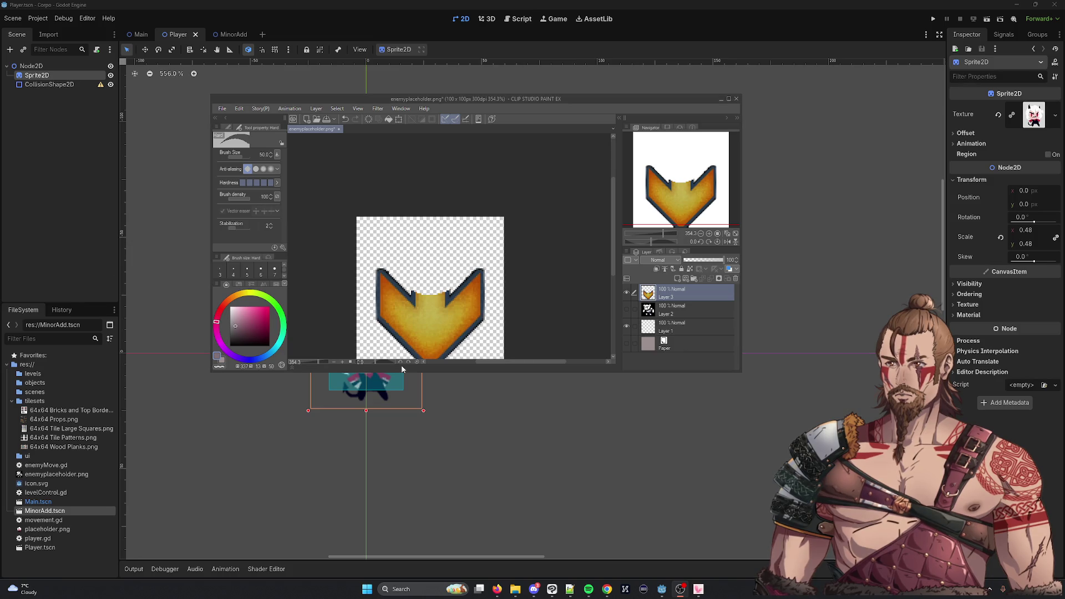
Fill the chevron's top notch orange at brush size 7, then sample the navy outline for the Dot pen
click(275, 270)
drag(422, 296, 442, 294)
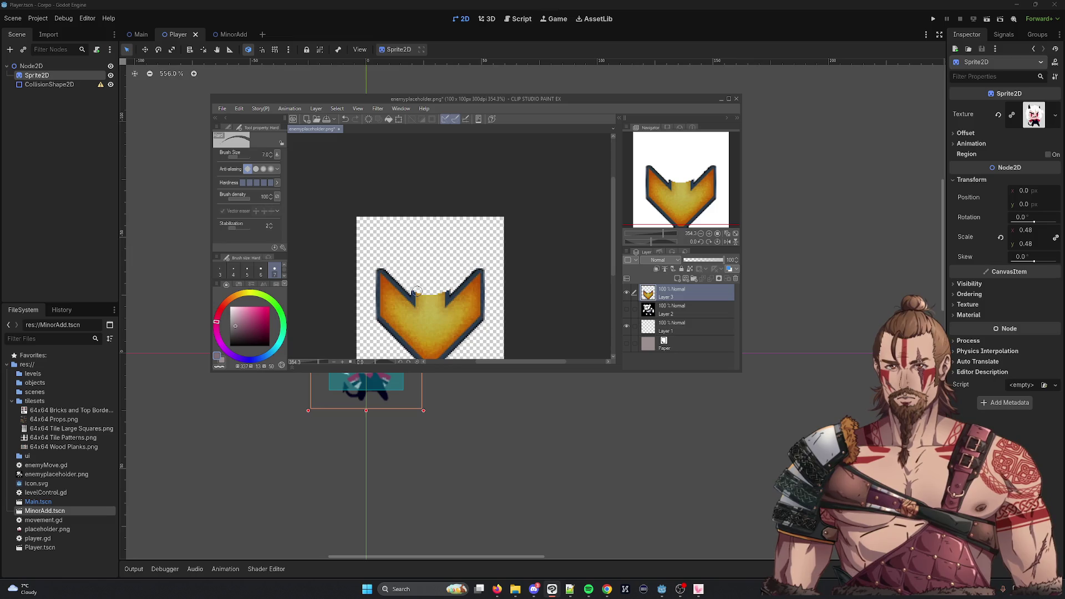
drag(417, 292, 444, 294)
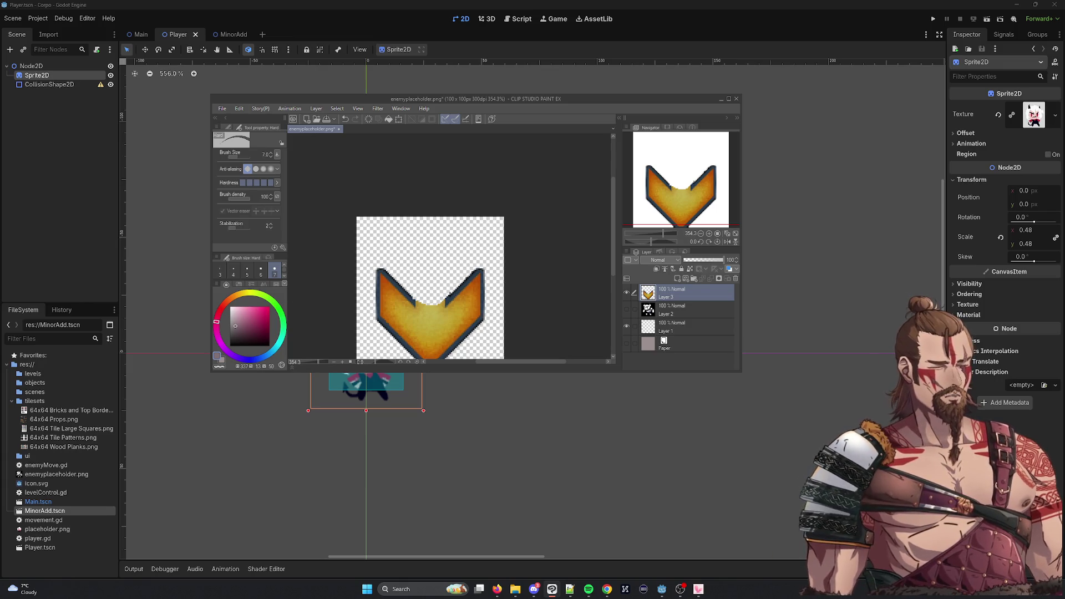
key(i)
click(411, 296)
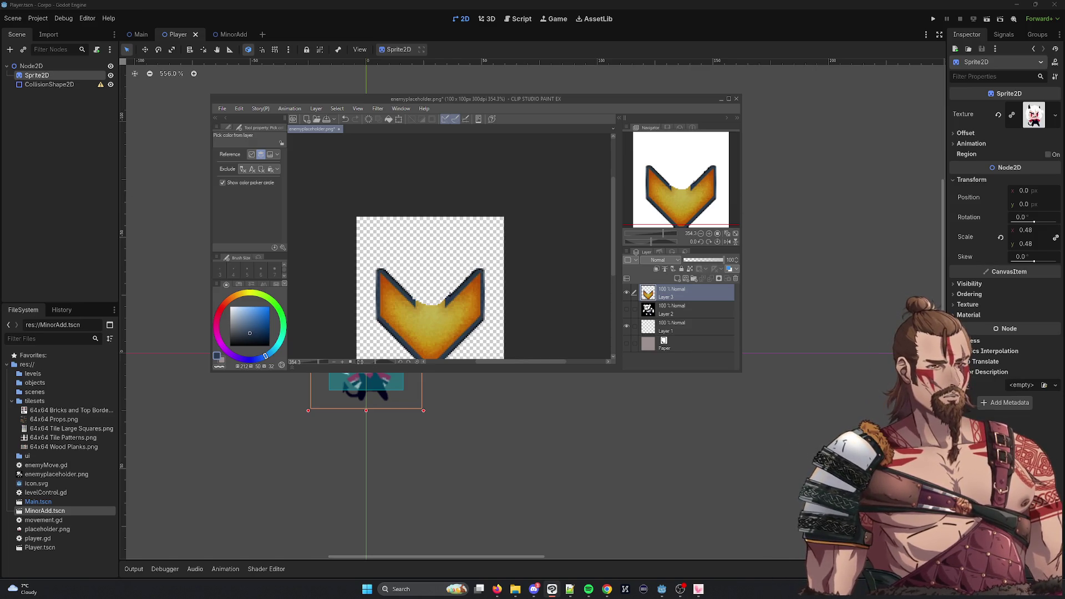
key(p)
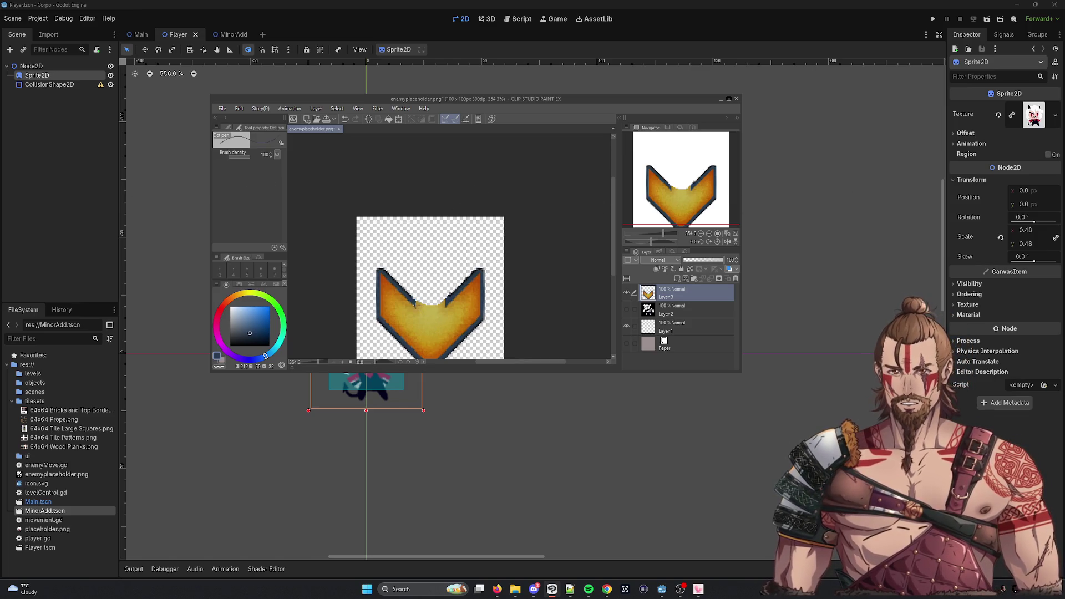
key(ctrl+z)
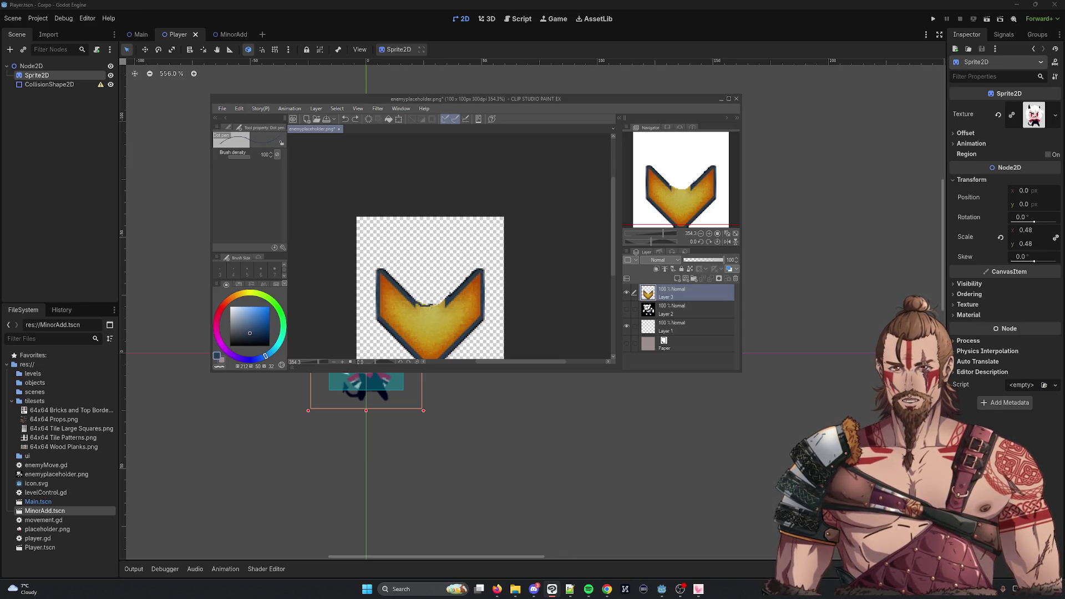
scroll(439, 308, up, 2)
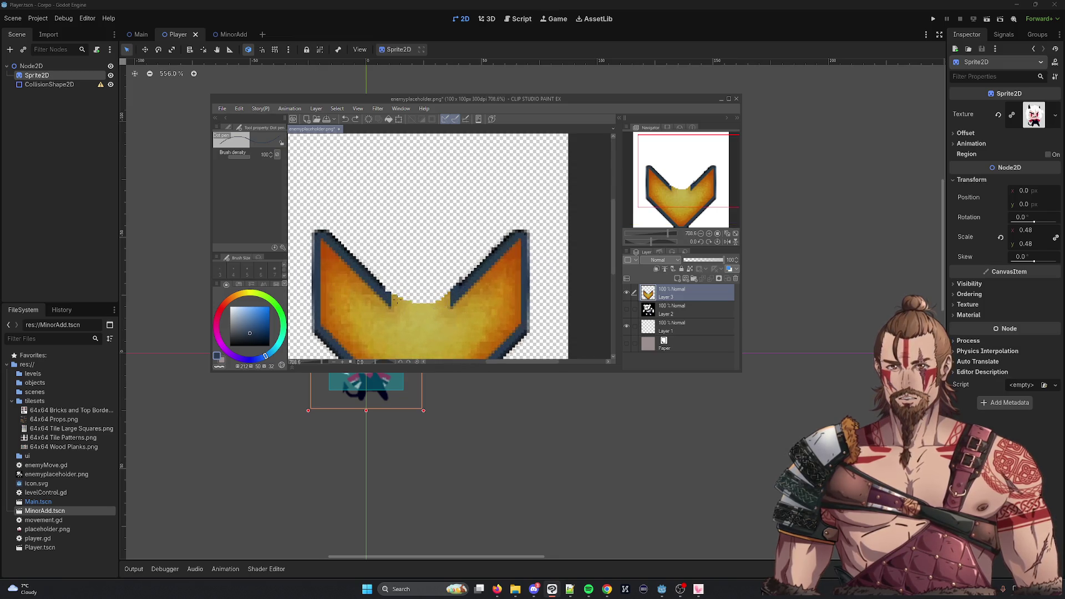
Draw navy Dot pen strokes along the chevron's top notch edge at 708% zoom
mouse_move(394, 298)
mouse_down()
mouse_move(420, 310)
mouse_move(450, 301)
mouse_move(442, 298)
mouse_up()
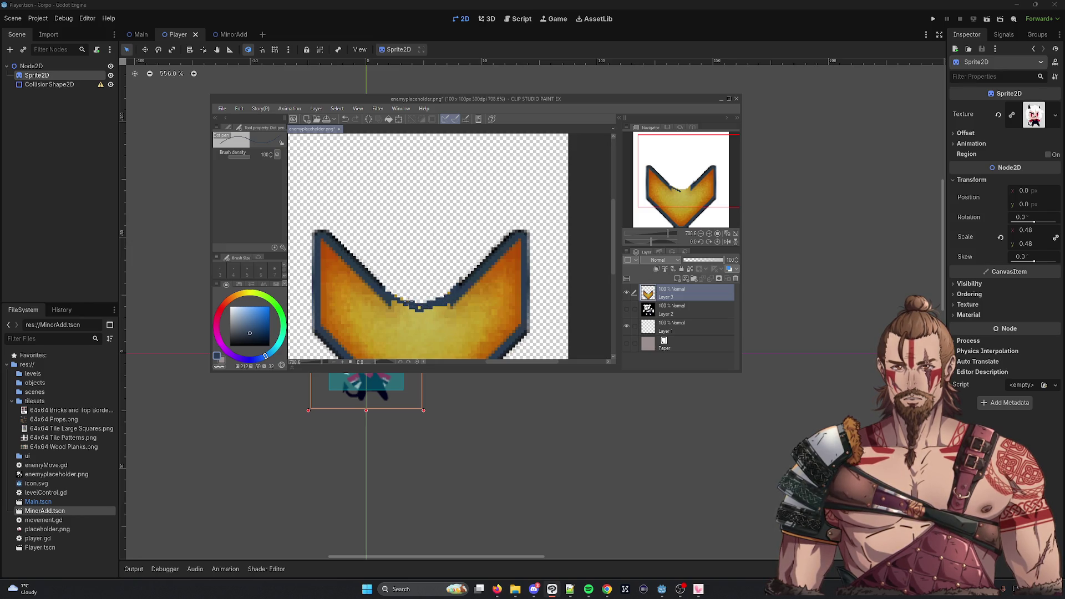
mouse_move(420, 308)
mouse_down()
mouse_move(403, 308)
mouse_move(455, 302)
mouse_move(425, 316)
mouse_up()
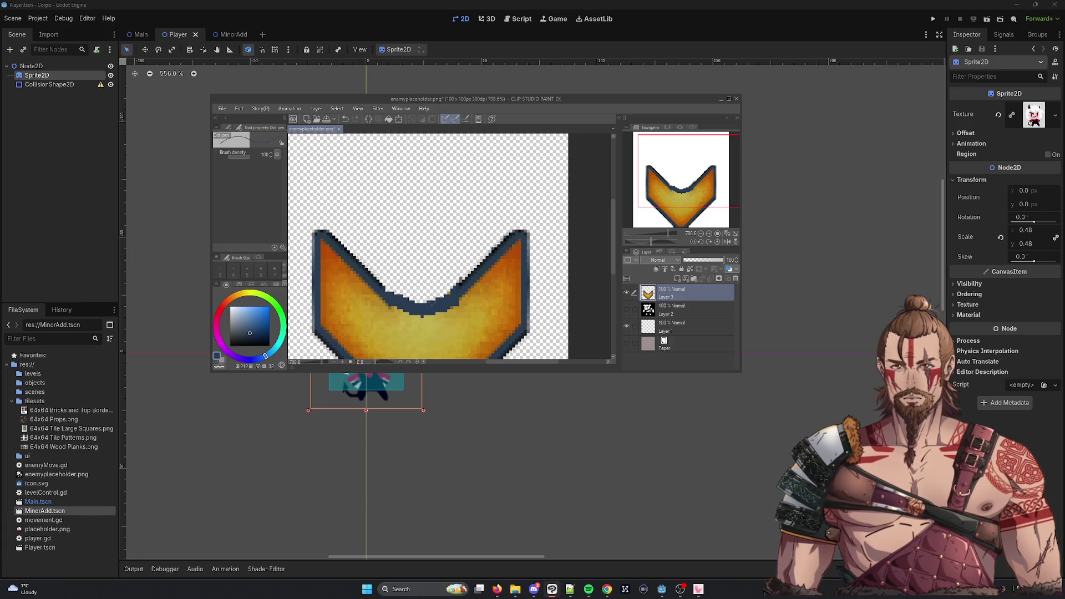
scroll(485, 302, down, 6)
scroll(485, 301, up, 3)
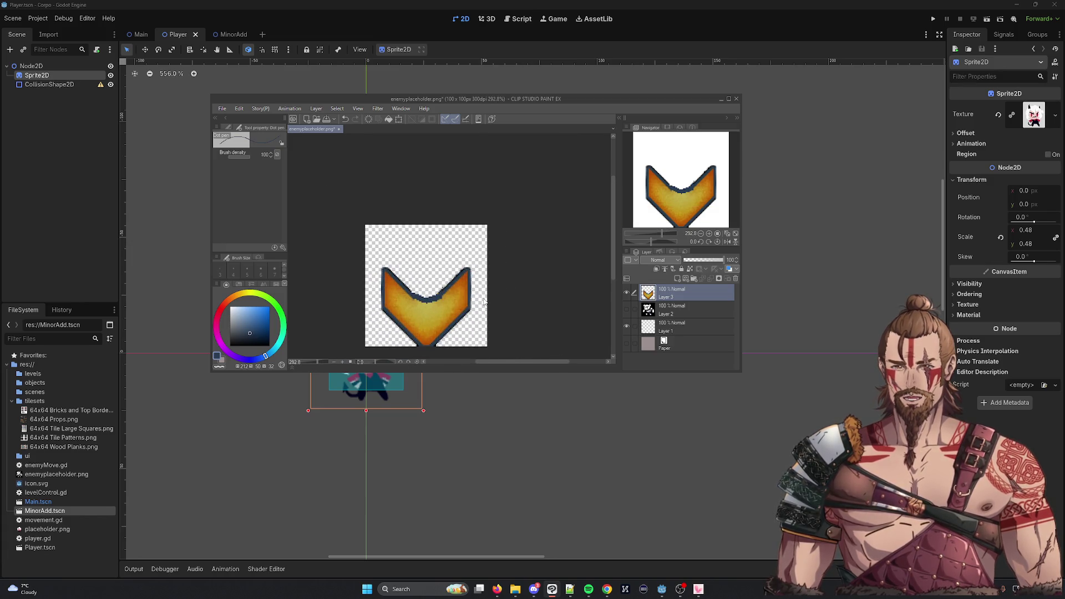
Undo the notch outline and fill, then move Layer 3's chevron upward
key(ctrl+z)
key(ctrl+z)
key(ctrl+z)
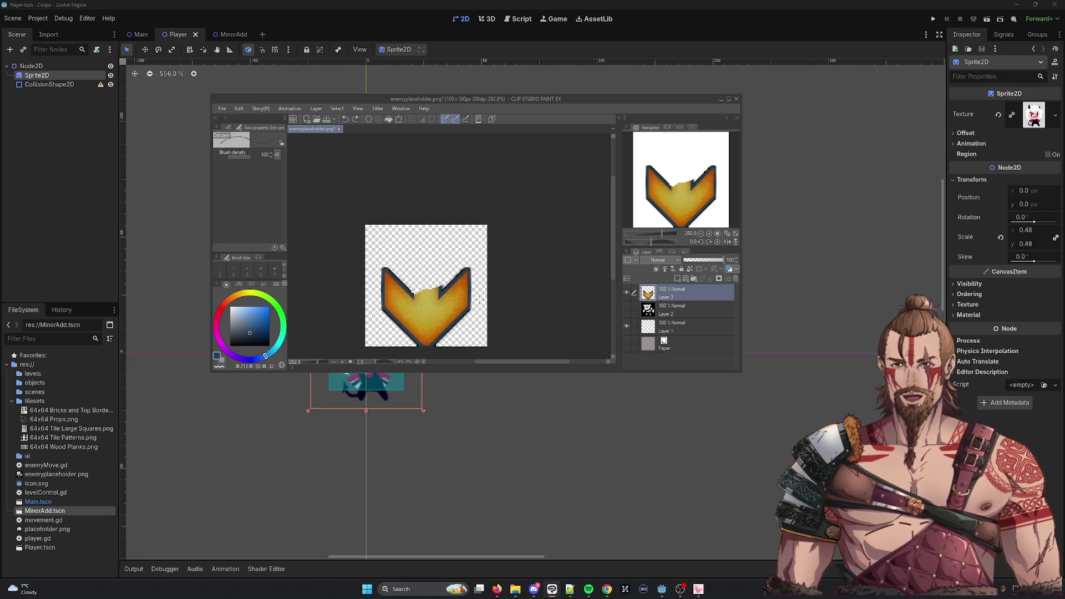
scroll(479, 300, down, 1)
key(ctrl+z)
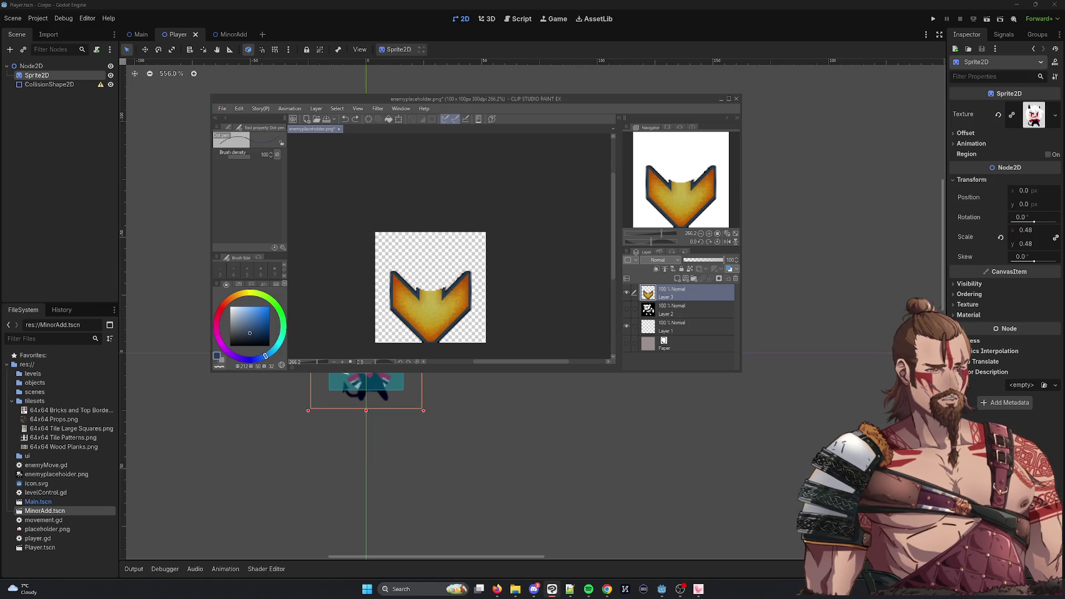
key(k)
mouse_move(451, 308)
mouse_down()
mouse_move(451, 246)
mouse_move(449, 288)
mouse_up()
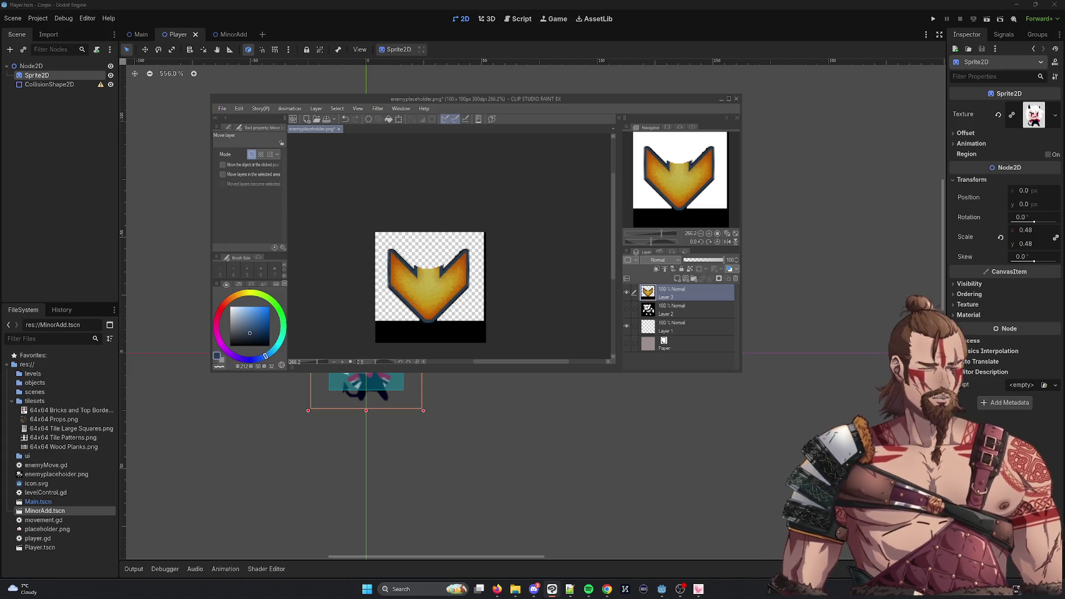
Auto Select the black strip beneath the chevron, delete it, and deselect
key(w)
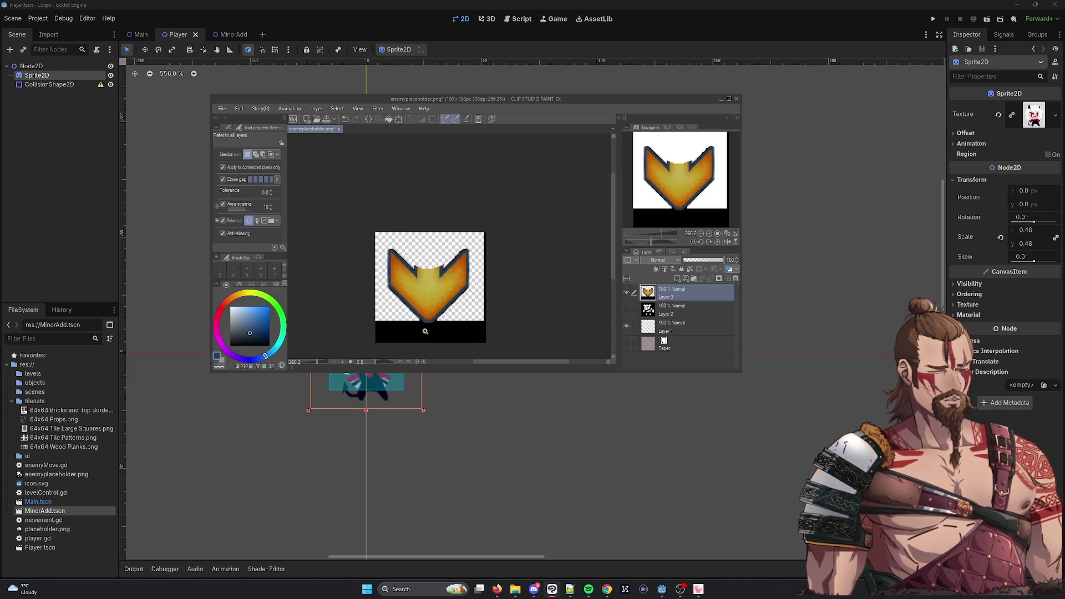
click(413, 336)
key(Delete)
key(ctrl+d)
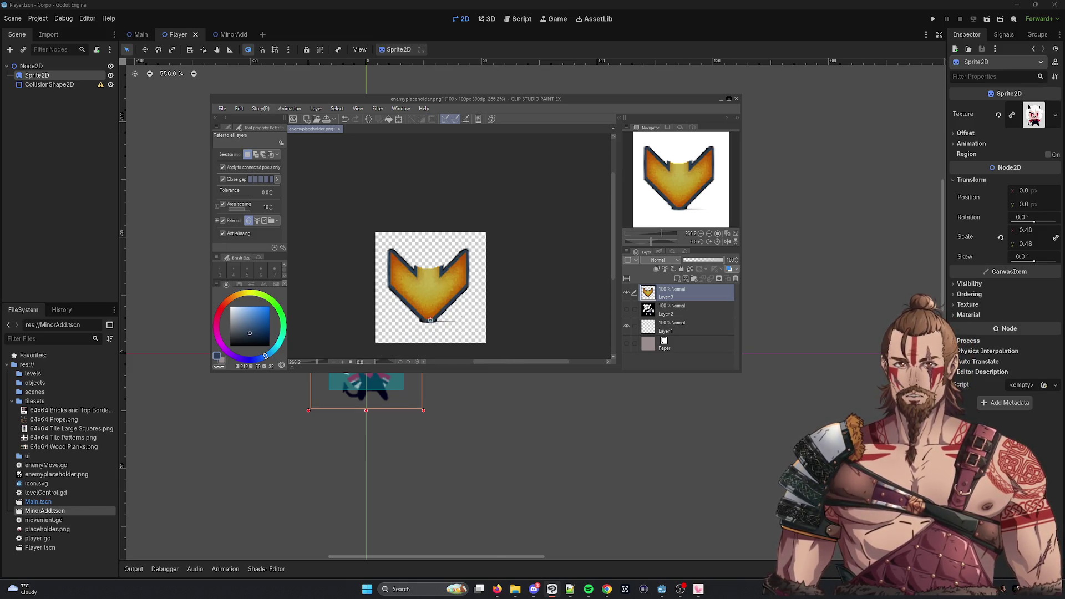
scroll(419, 323, up, 3)
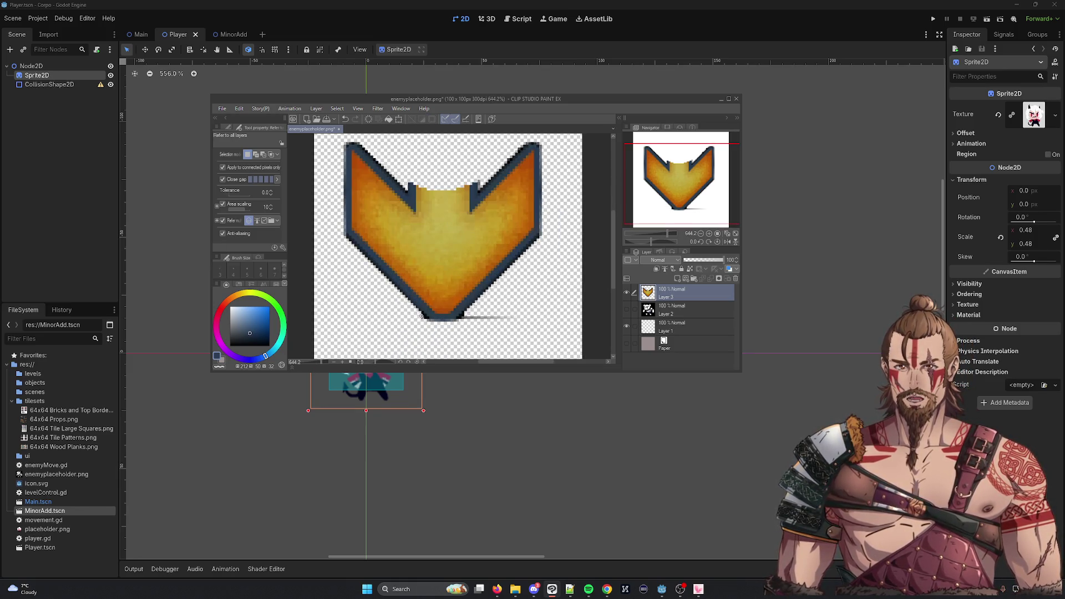